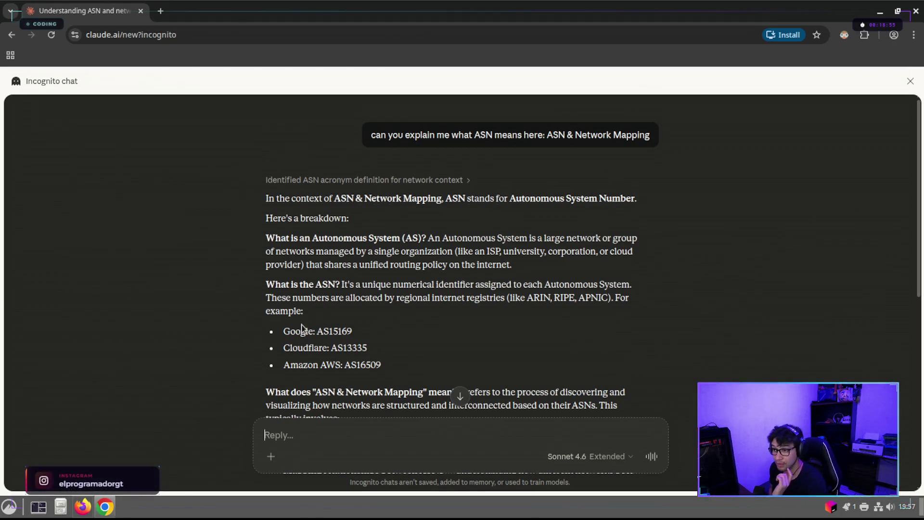
- Highlight the 'Mapping relationships between ASNs' bullet and read the common use cases below it
scroll(341, 309, "down", 2)
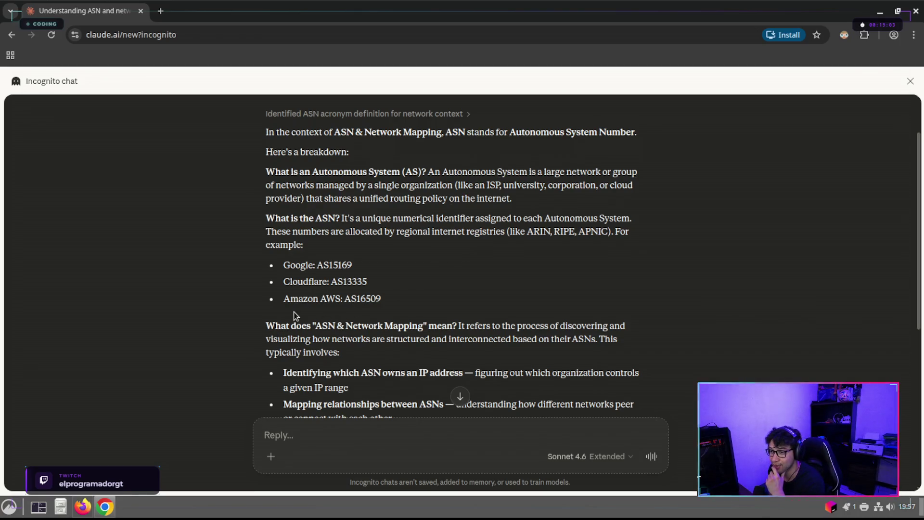
scroll(337, 260, "down", 2)
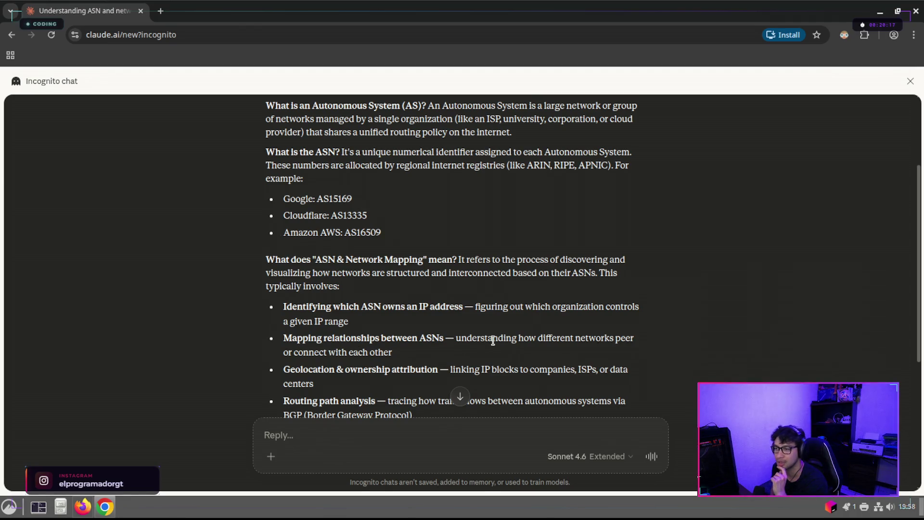
left_click_drag(392, 351, 273, 336)
scroll(318, 342, "down", 2)
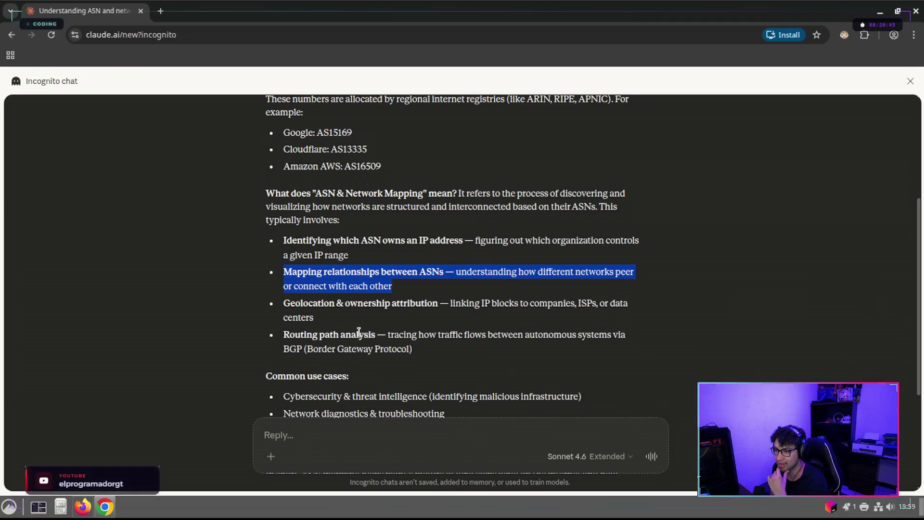
left_click(82, 506)
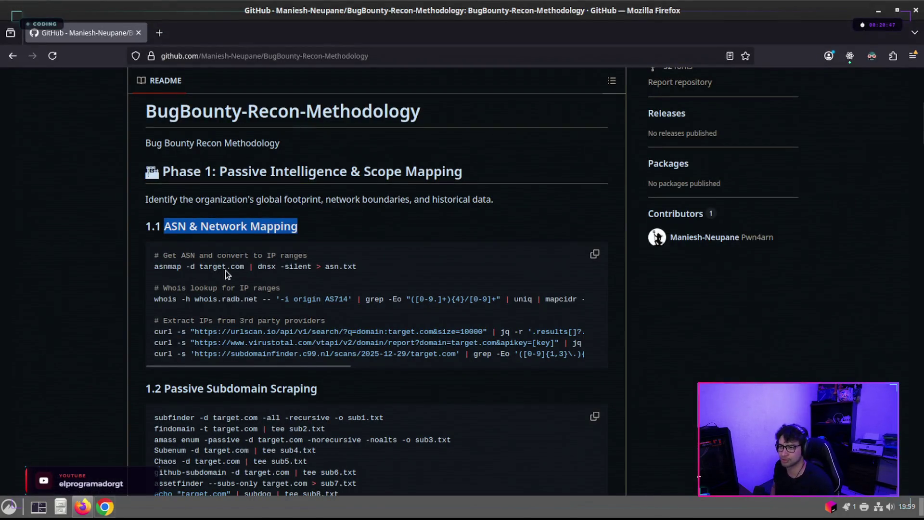
- Launch Tilix from the taskbar and maximize its window
left_click(66, 505)
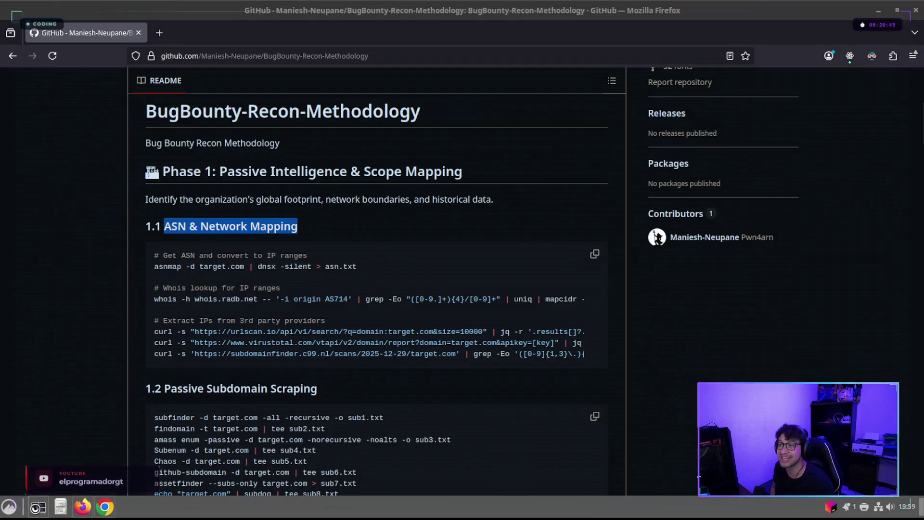
left_click(404, 42)
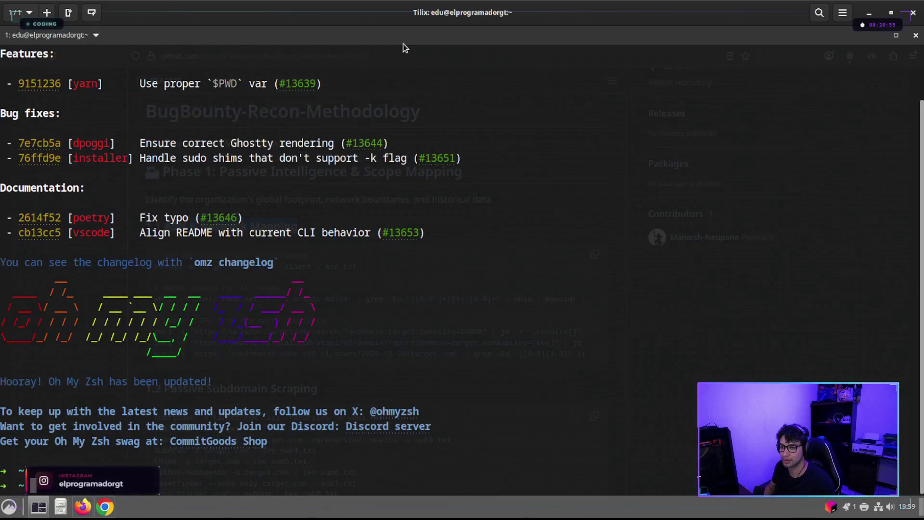
- Clear the screen and run asnmap -d edquest.elprogramadorgt.fun, which is not found
key("ctrl+l")
type("asnmap -d ")
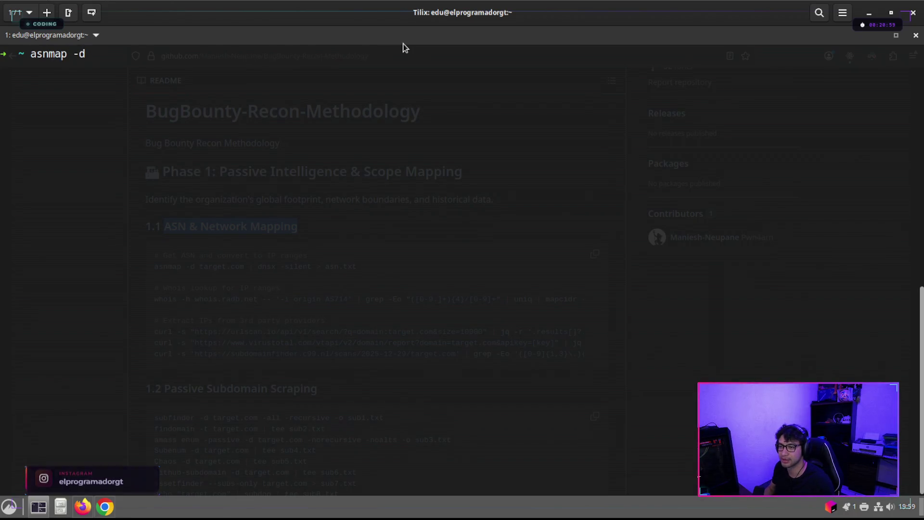
type("elpro")
key("BackSpace")
key("BackSpace")
key("BackSpace")
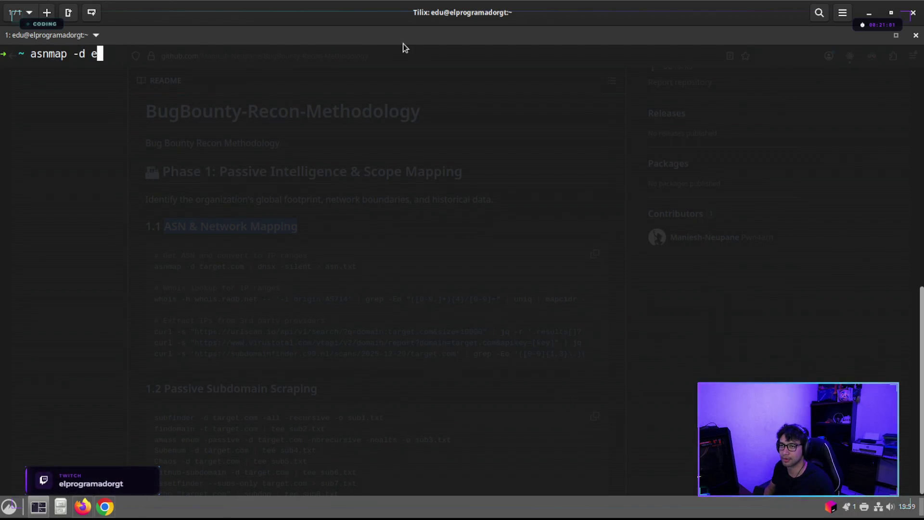
type("edquest.elprogramadorg")
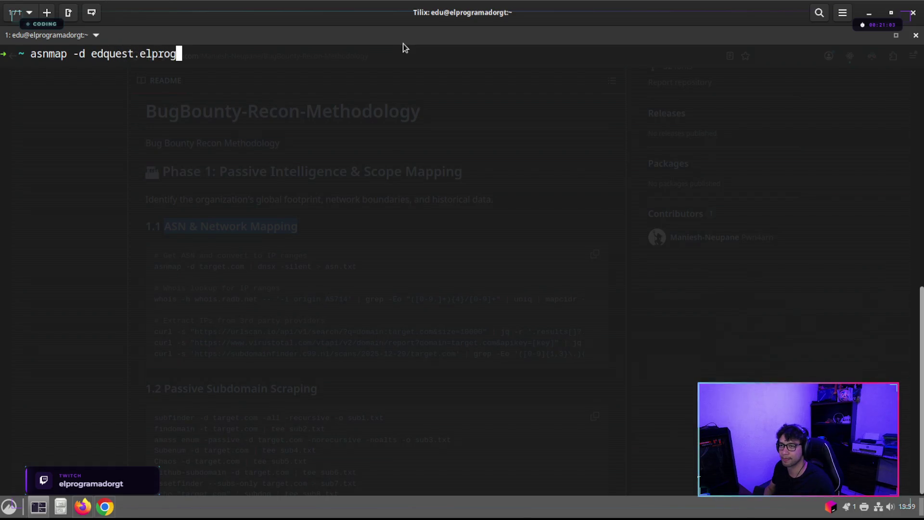
key("BackSpace")
key("BackSpace")
key("BackSpace")
type("o")
key("BackSpace")
type("dorgt.fun")
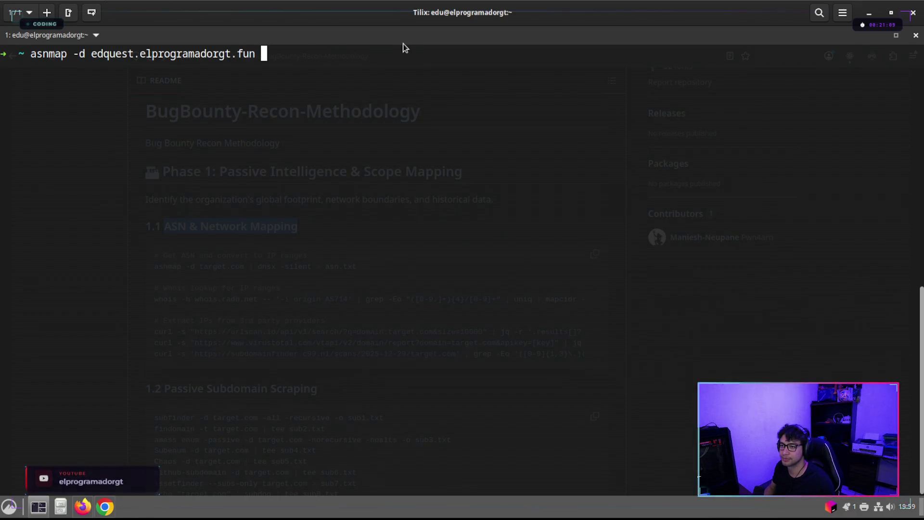
key("Return")
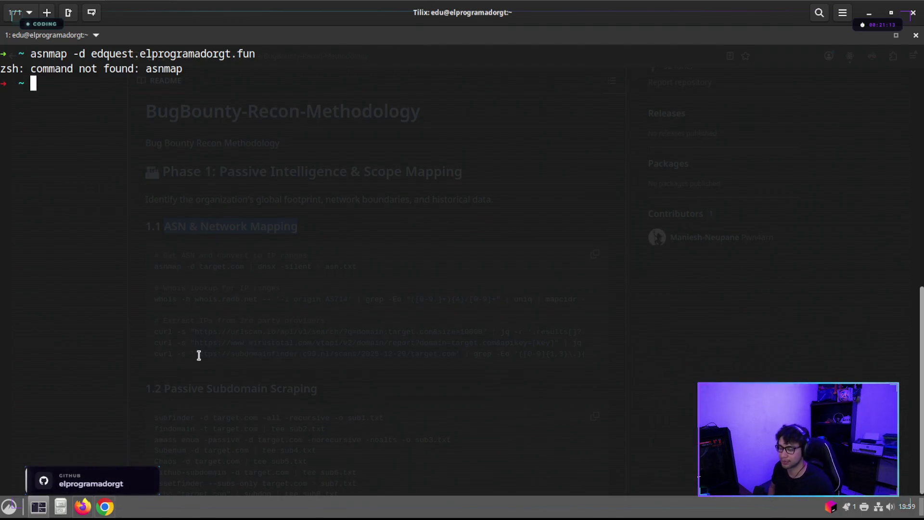
- Become root with su and try apt install asnmap, which cannot locate the package
type("sud")
key("BackSpace")
key("BackSpace")
key("BackSpace")
type("su")
key("Return")
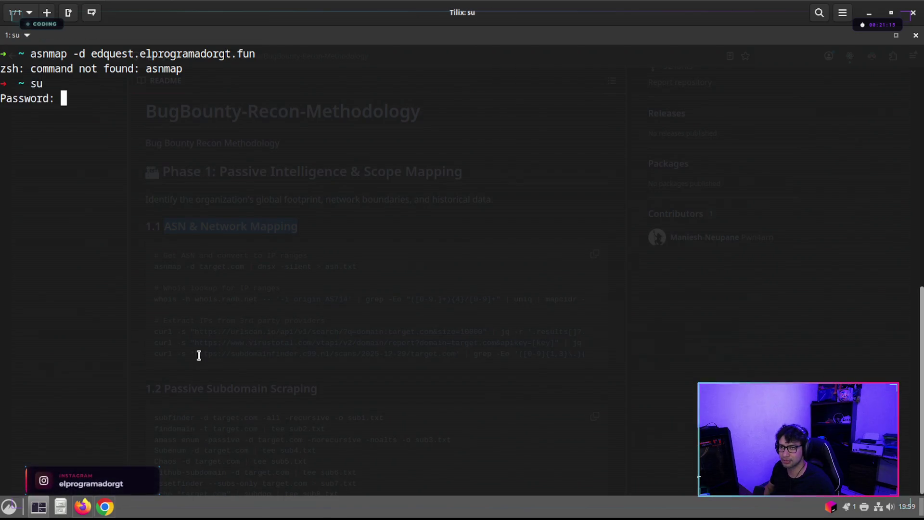
key("Return")
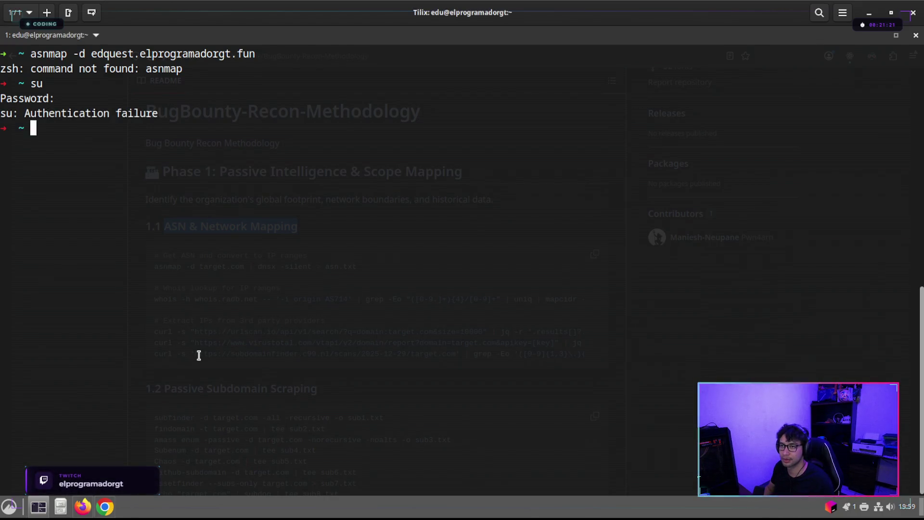
type("su")
key("Return")
key("Return")
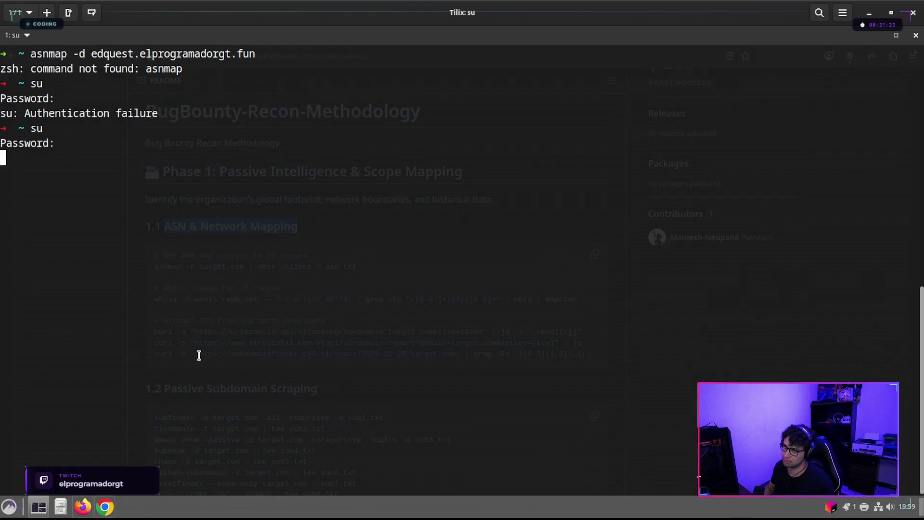
type("apt inst")
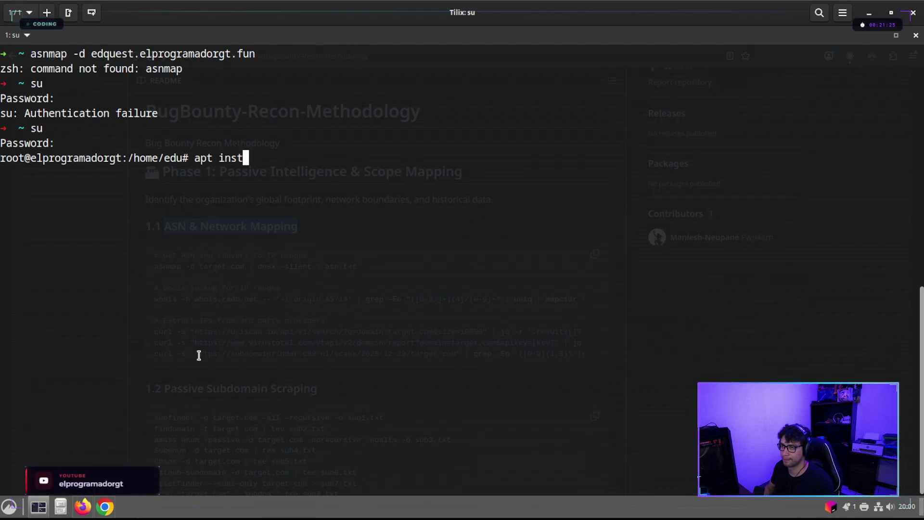
type("all asnmap")
key("Return")
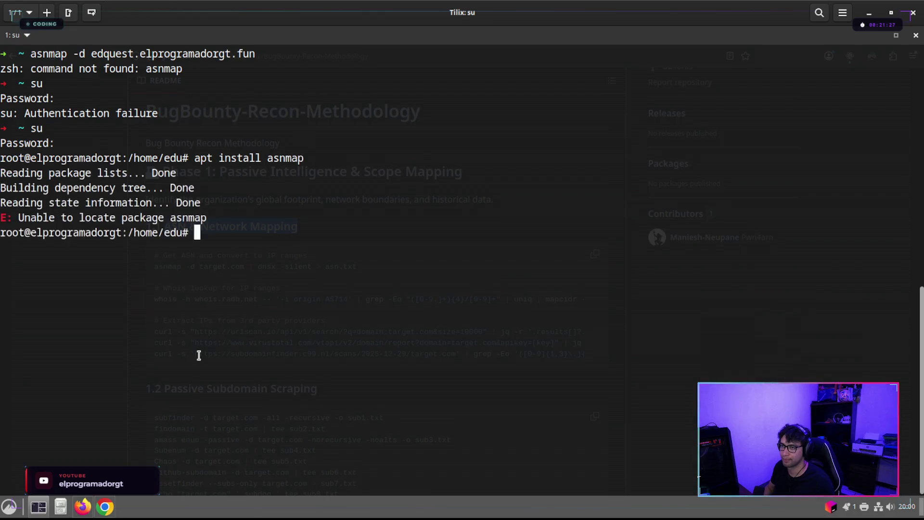
left_click(105, 506)
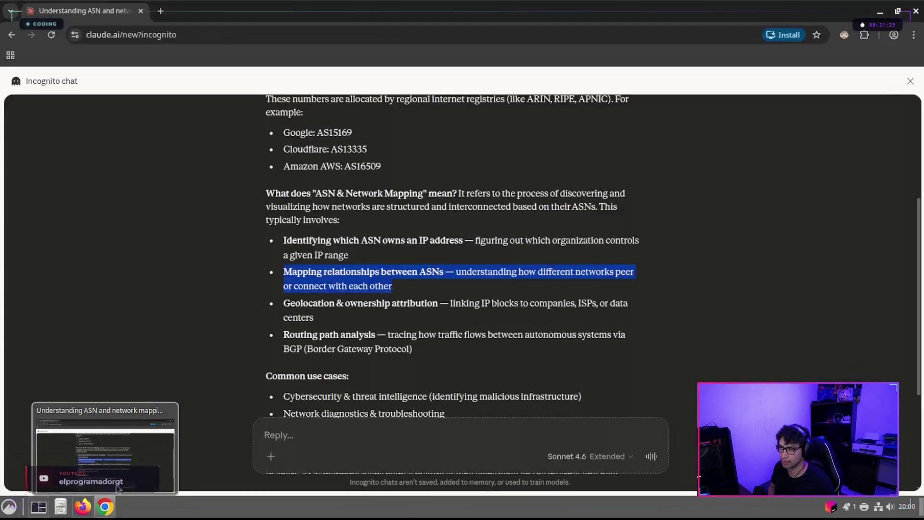
- Search the web for asnmap in a new tab and open the projectdiscovery/asnmap repository
left_click(160, 13)
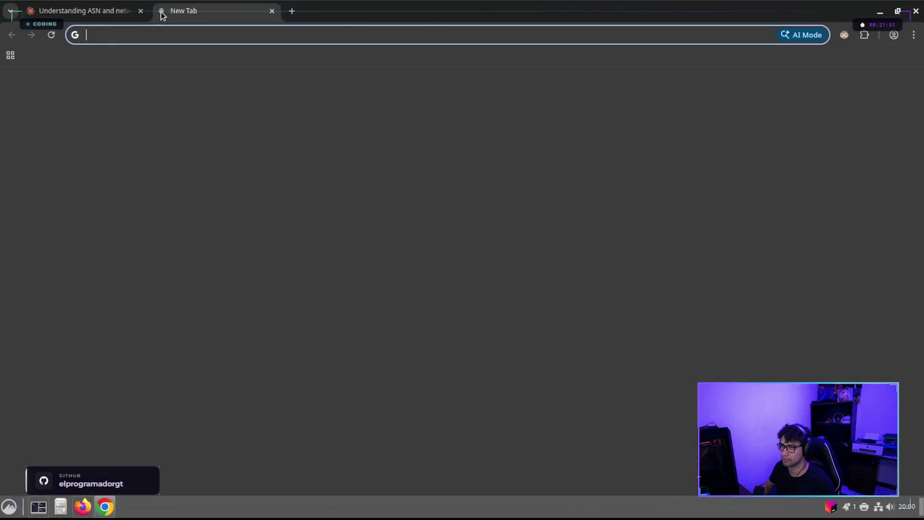
type("asnmap")
key("Return")
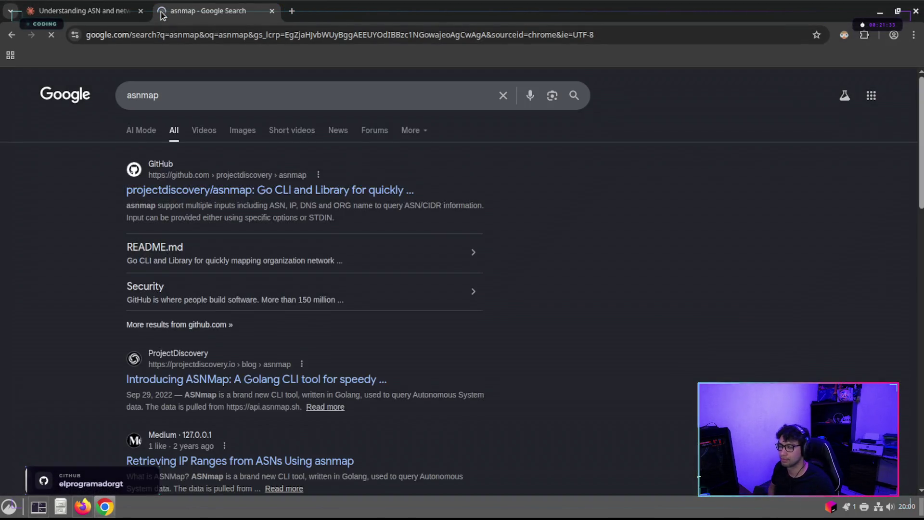
left_click(251, 191)
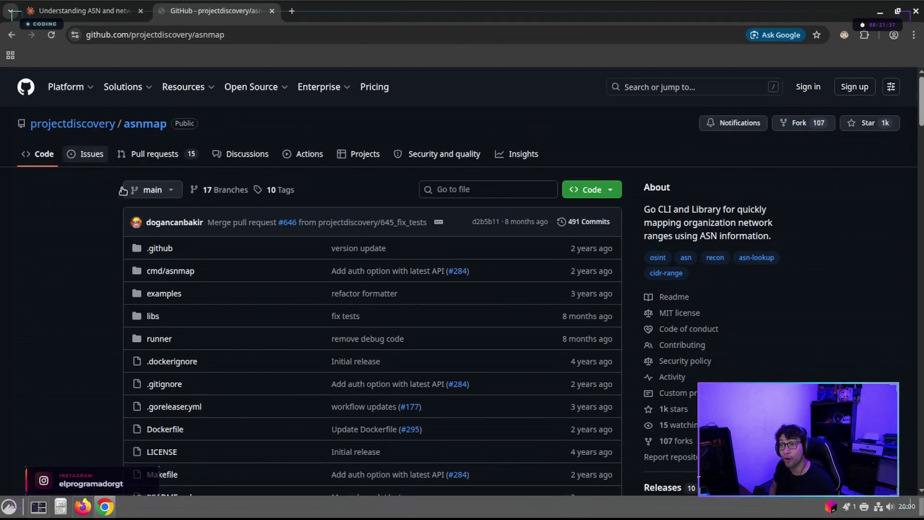
- Copy the go install command from the asnmap Installation section
scroll(101, 286, "down", 15)
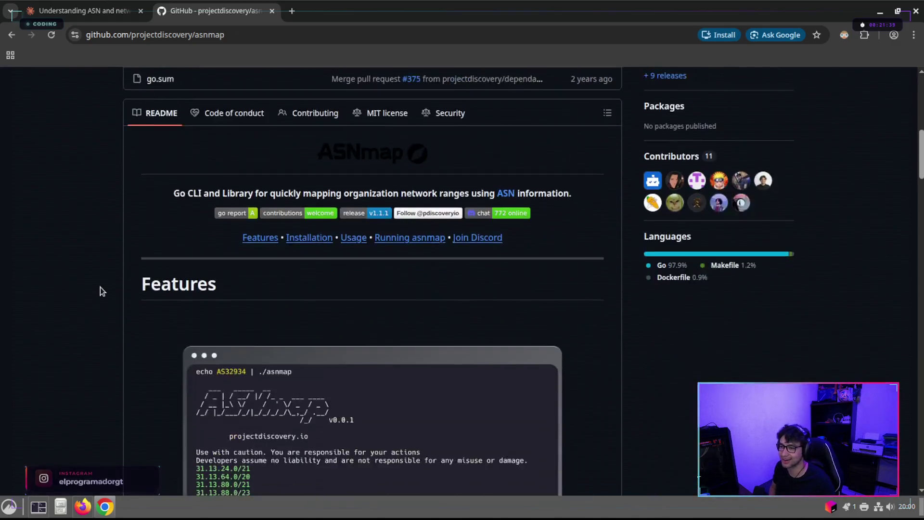
scroll(100, 287, "down", 2)
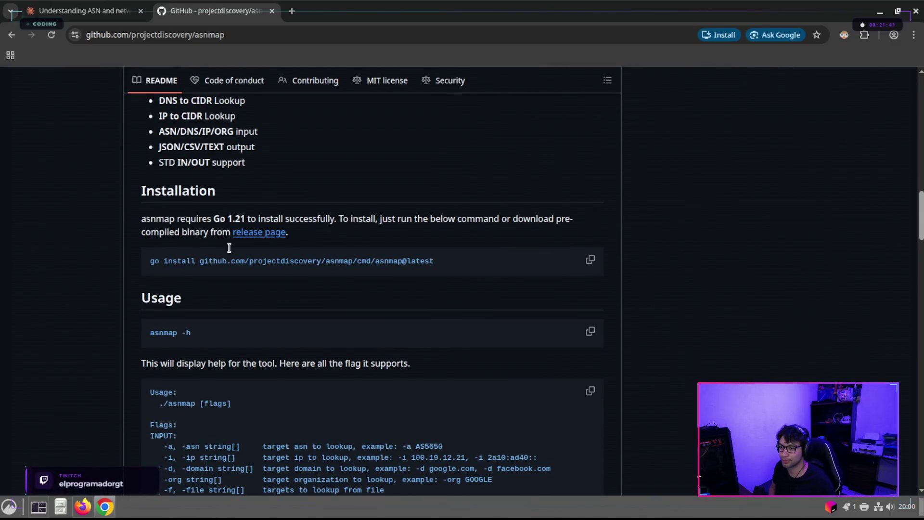
left_click(584, 259)
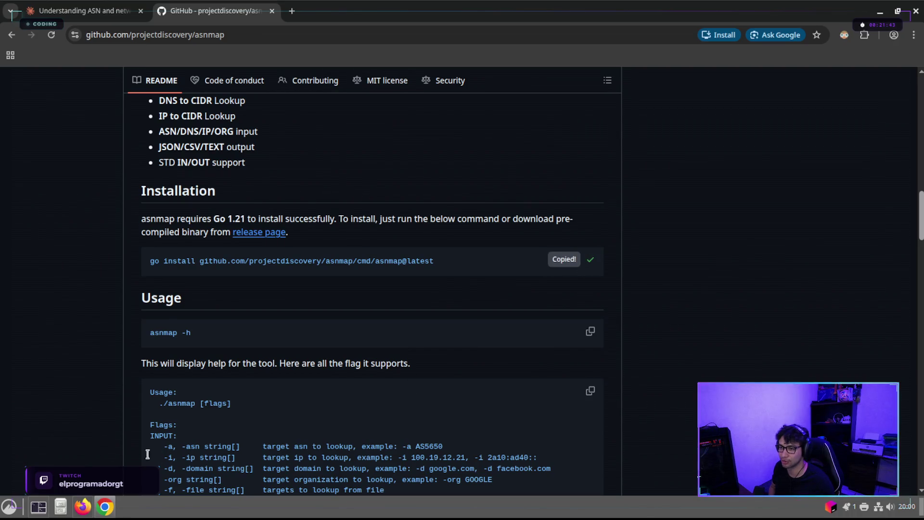
left_click(38, 507)
right_click(353, 284)
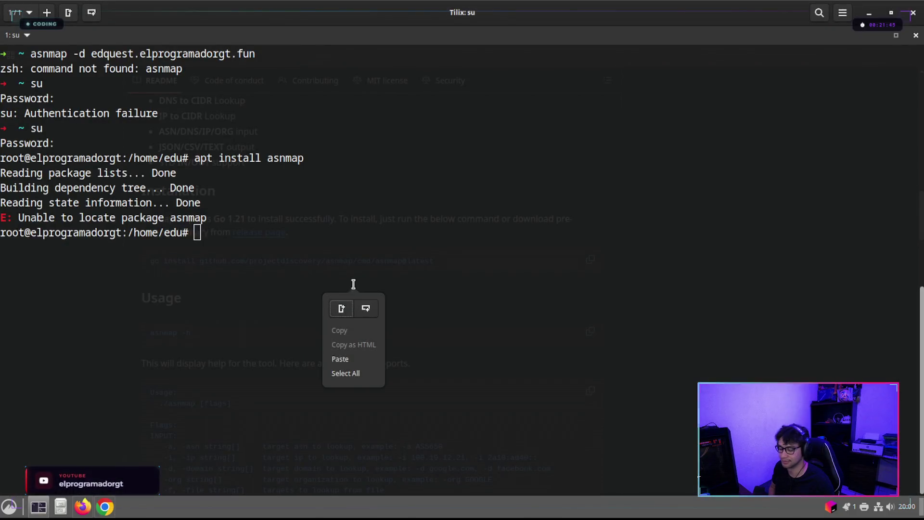
- Abandon the current line, exit the root shell and clear the screen
left_click(374, 231)
key("ctrl+c")
key("ctrl+d")
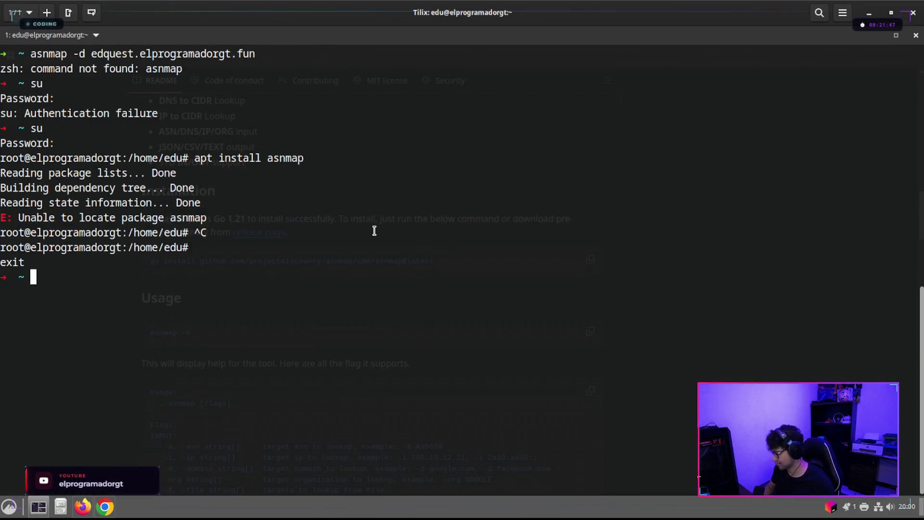
key("ctrl+l")
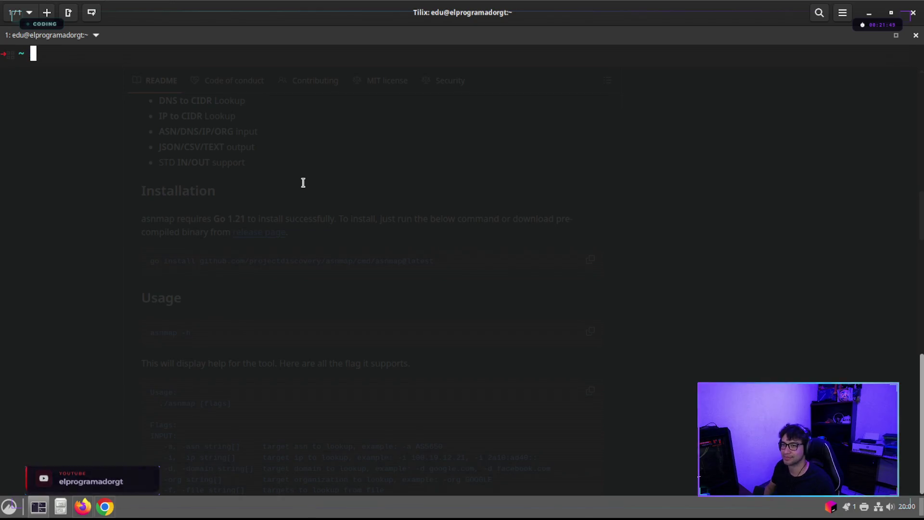
- Paste and run the asnmap go install command, then recall the earlier asnmap command
right_click(303, 182)
left_click(304, 257)
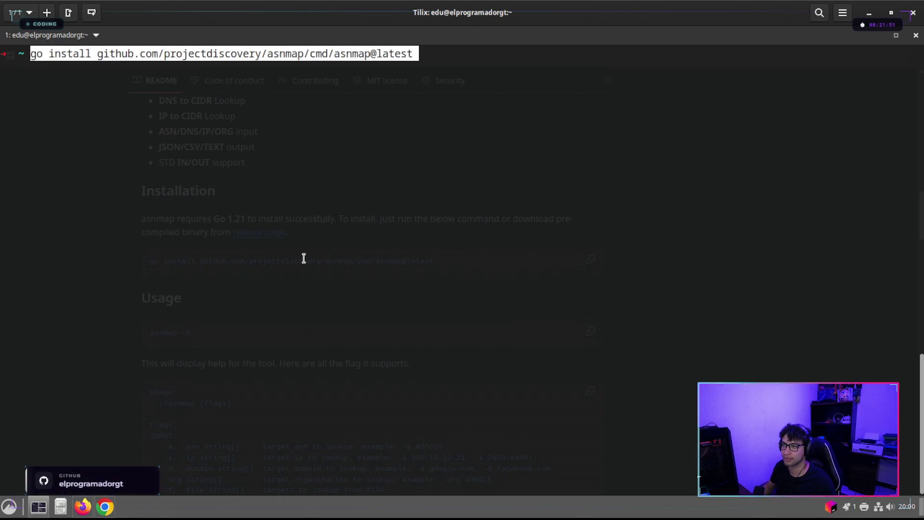
key("Return")
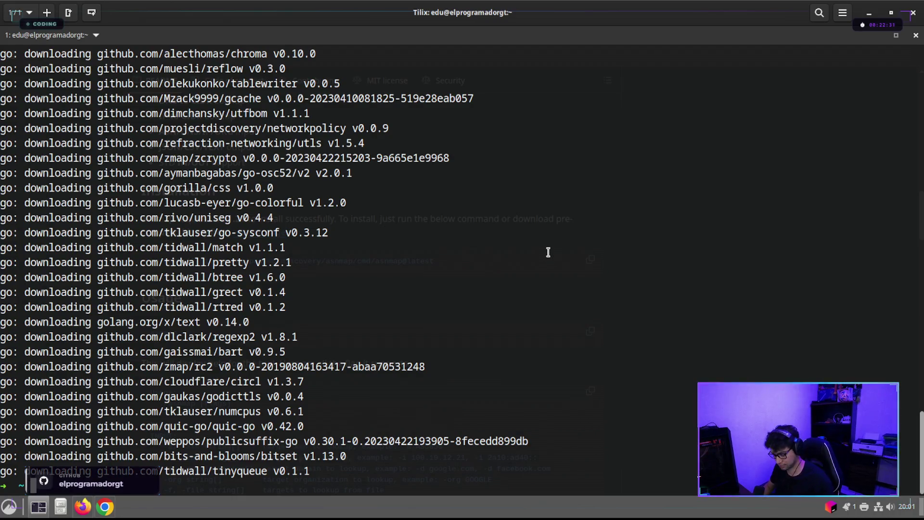
key("ctrl+l")
key("Up")
key("Up")
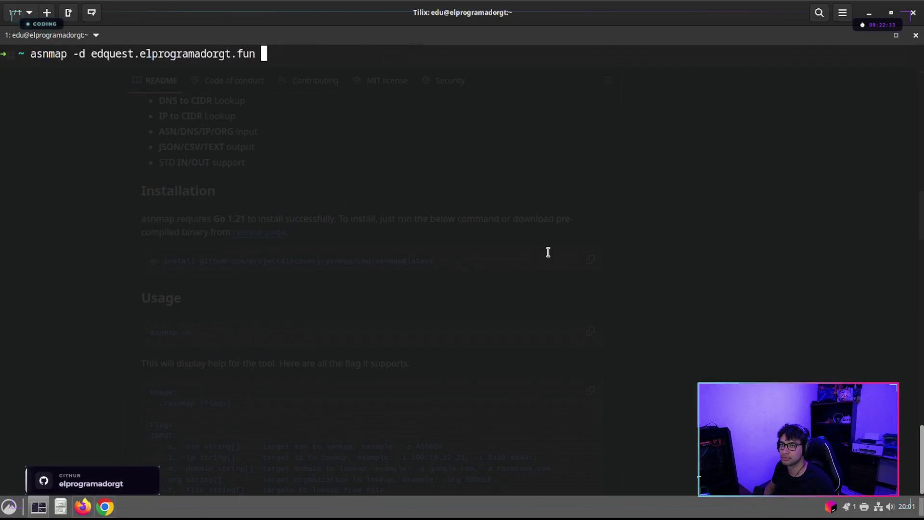
- Correct the domain to eduquest.elprogramadorgt.fun and rerun asnmap, which asks for a PDCP API key
key("Return")
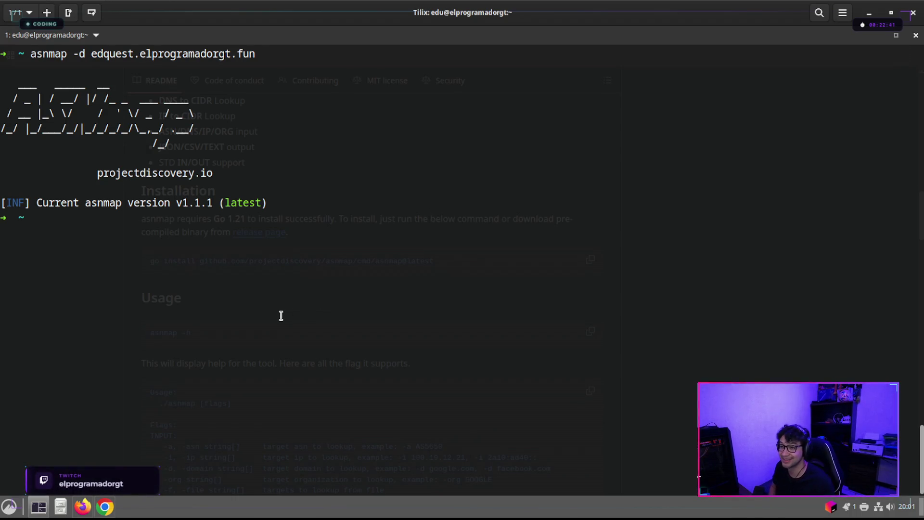
key("Up")
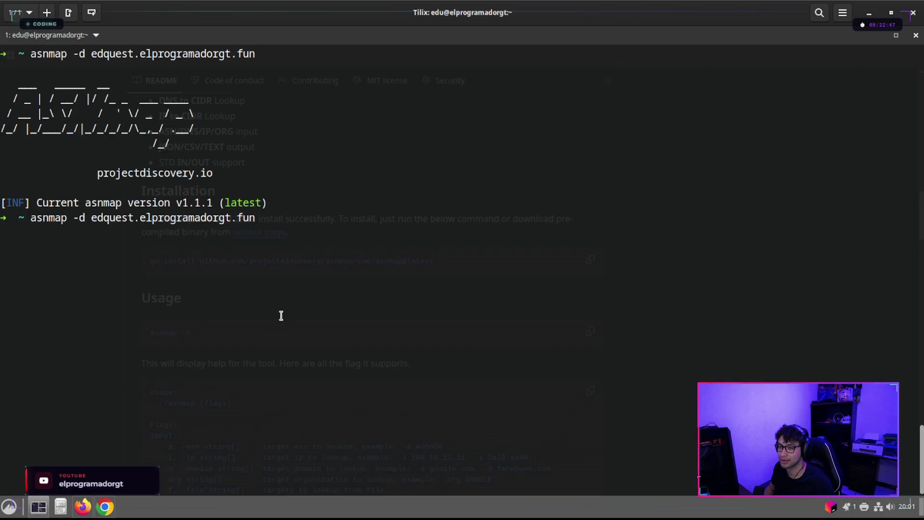
key("Left")
key("Left")
key("Left")
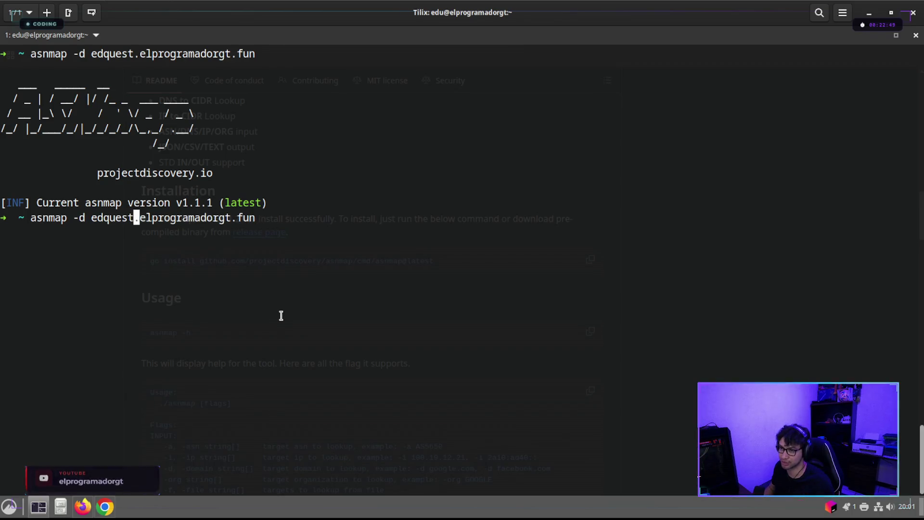
type("u")
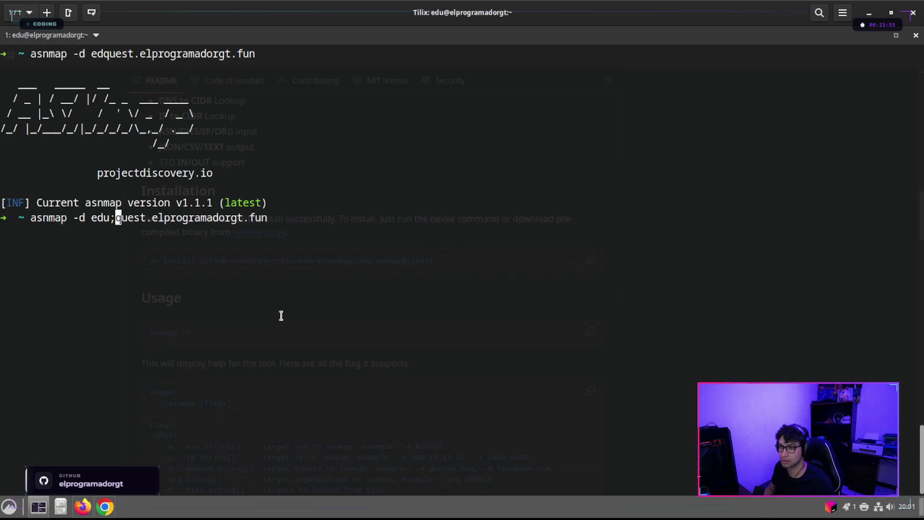
key("ctrl+l")
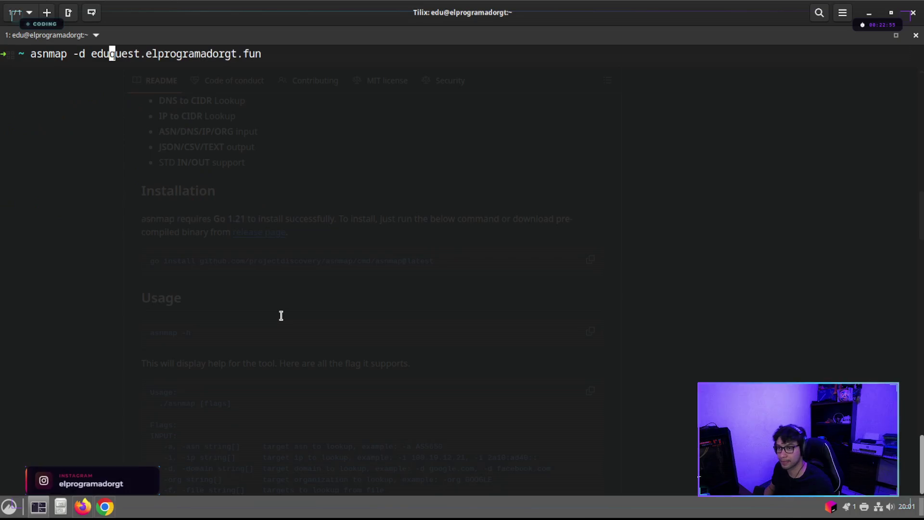
key("Return")
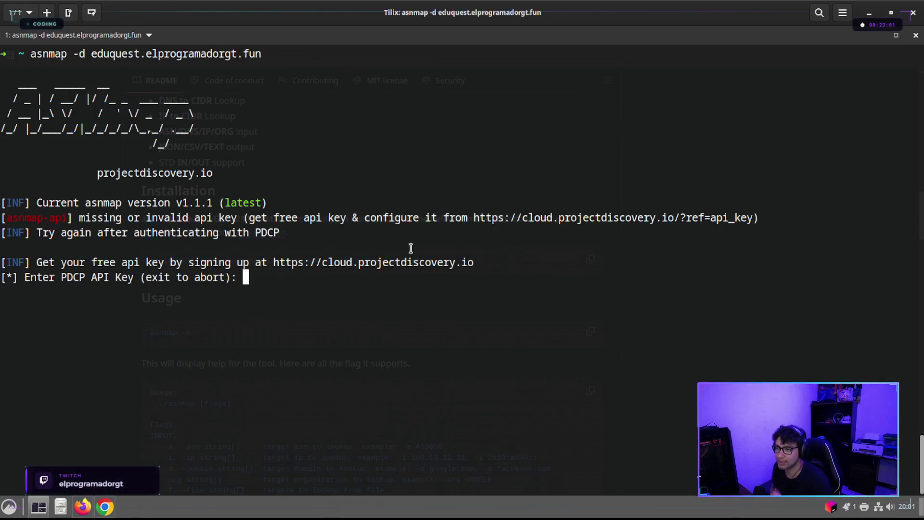
left_click(395, 261, "ctrl")
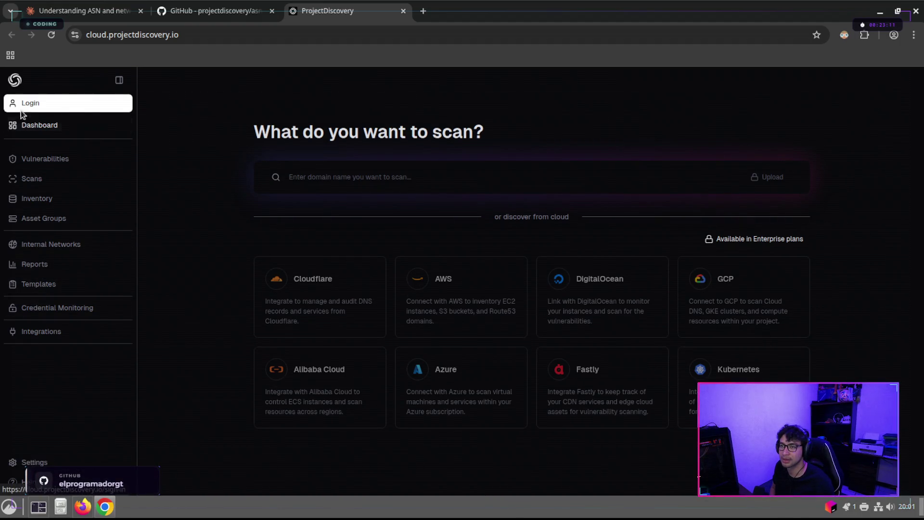
- Start the ProjectDiscovery Cloud sign-in with GitHub and review asnmap's API key configuration
left_click(39, 105)
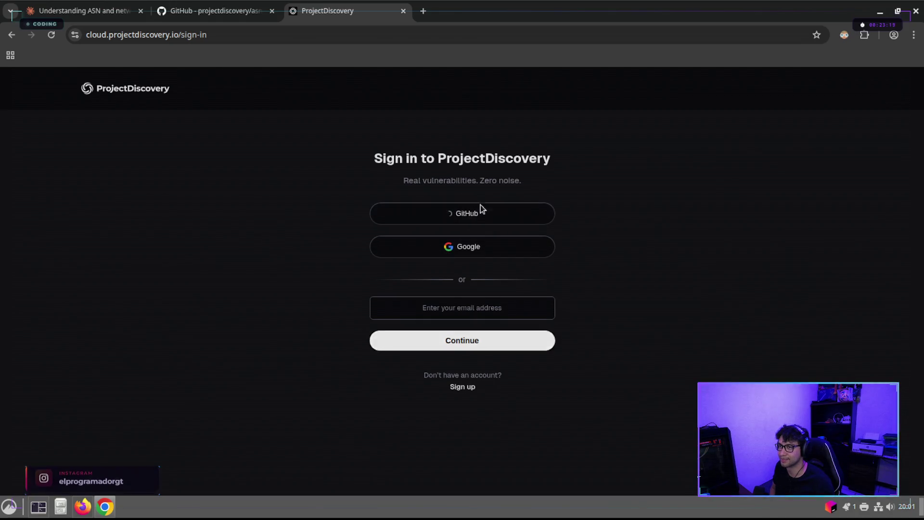
left_click(197, 12)
scroll(286, 362, "down", 20)
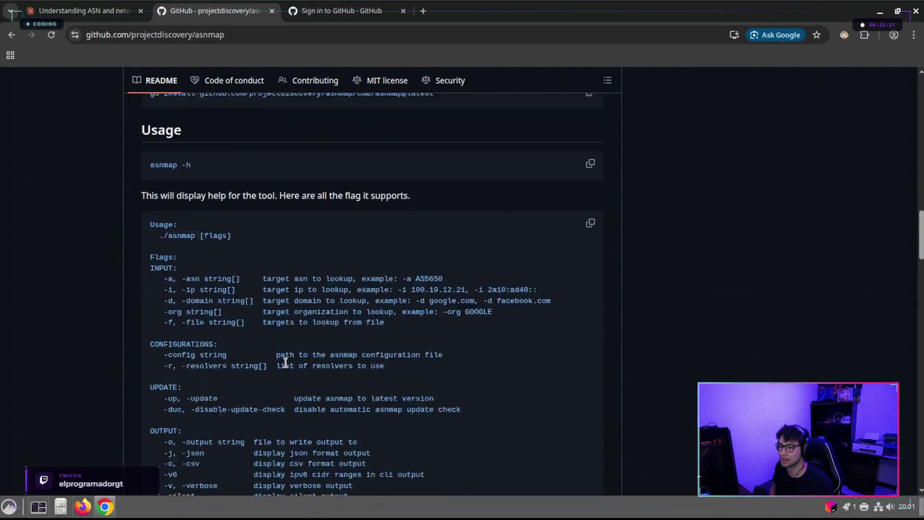
scroll(287, 366, "up", 20)
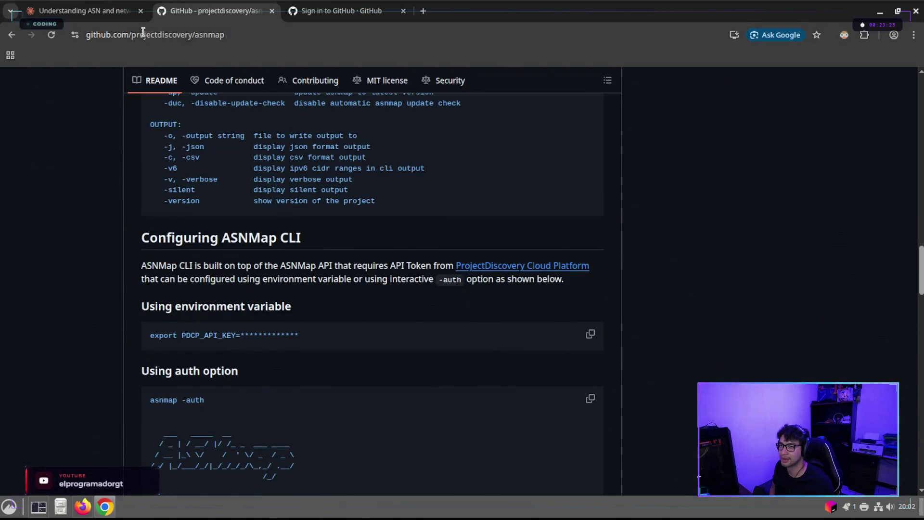
left_click(89, 16)
left_click(205, 16)
left_click(83, 511)
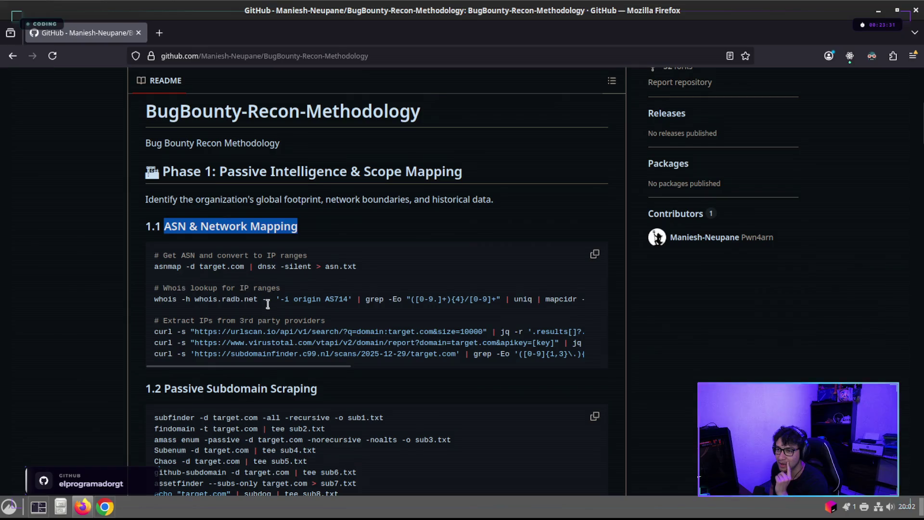
- Select the entire whois lookup command for origin AS714 in the ASN mapping section
left_click(178, 301)
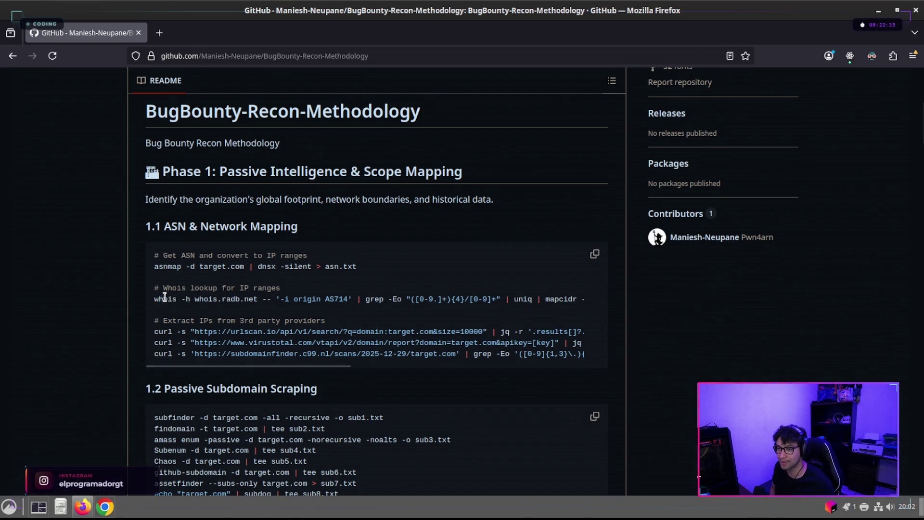
left_click_drag(159, 299, 516, 299)
triple_click(395, 301)
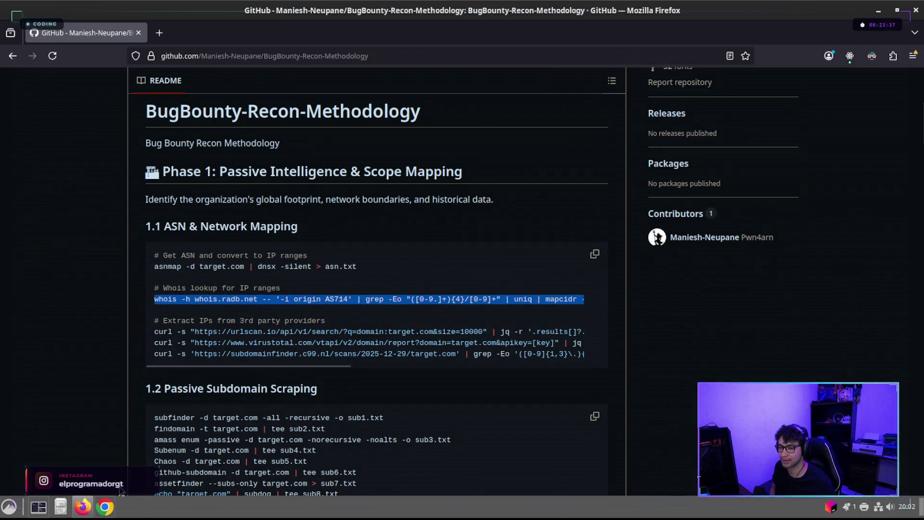
left_click(9, 506)
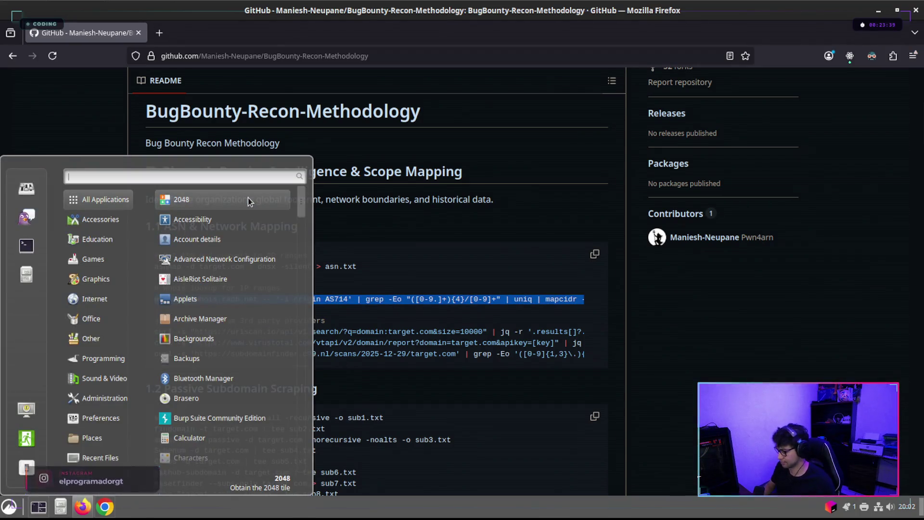
- Launch Sublime Text with subl, empty the mongosh note, and close all other tabs without saving
type("subli")
key("Return")
type(".")
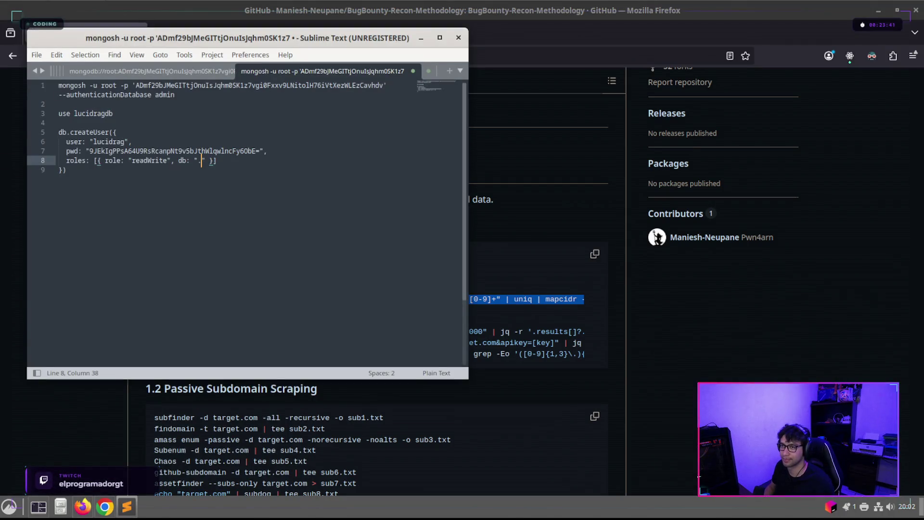
key("ctrl+a")
key("ctrl+x")
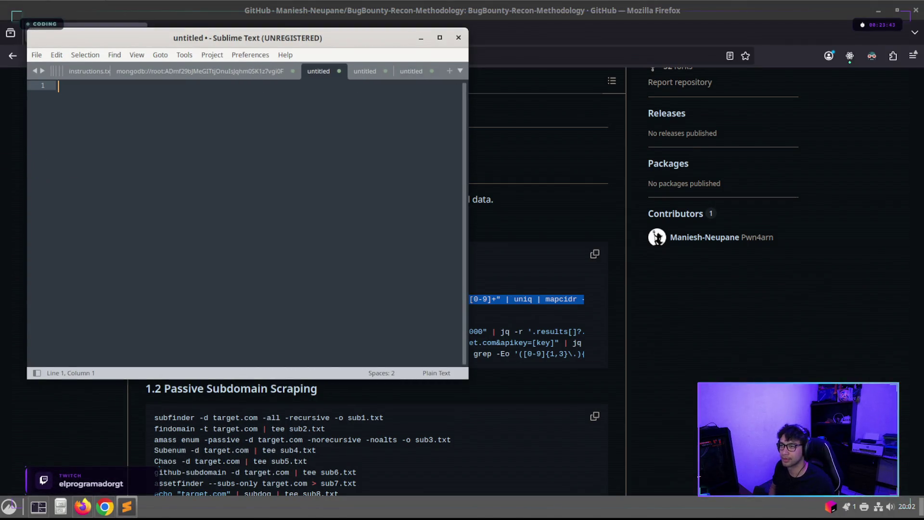
right_click(220, 79)
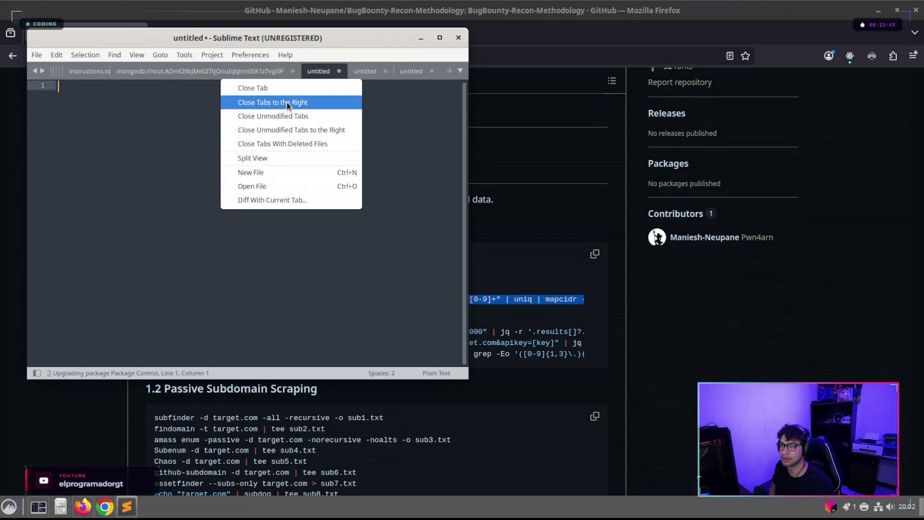
left_click(321, 75)
right_click(322, 76)
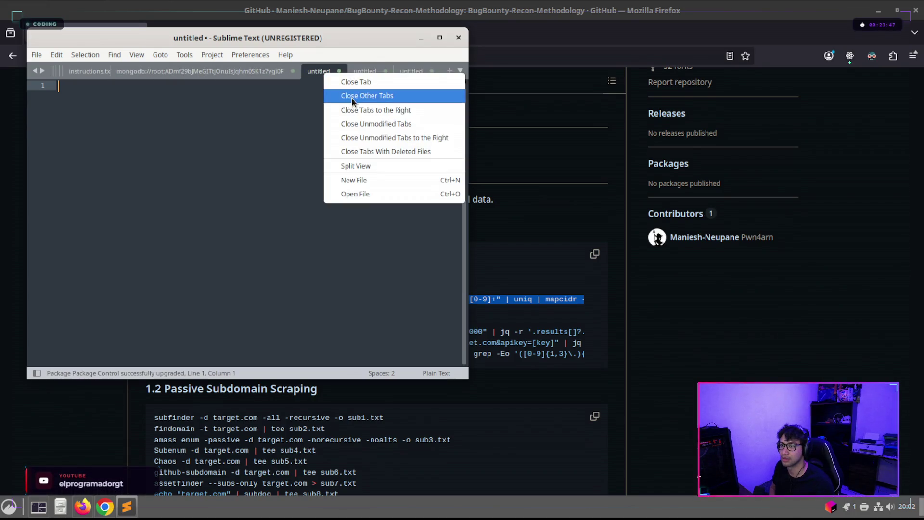
left_click(351, 98)
left_click(178, 247)
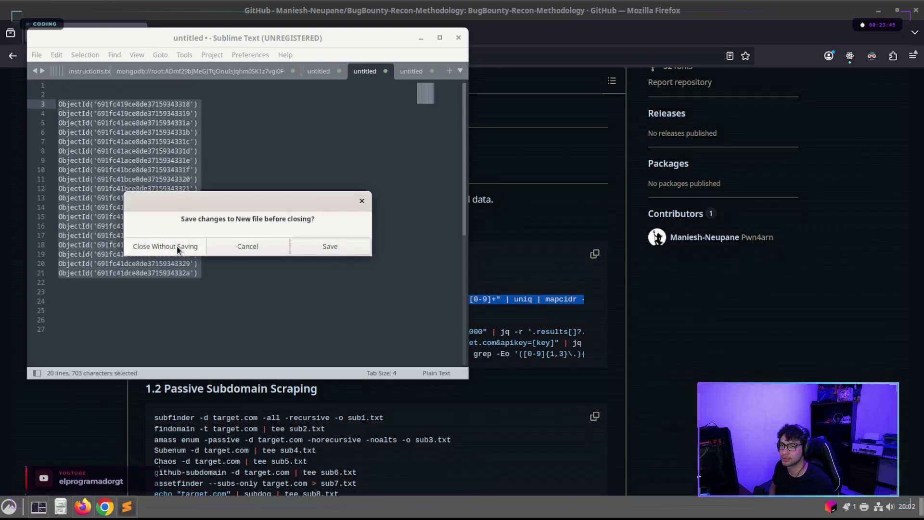
left_click(178, 248)
left_click(177, 247)
left_click(177, 247)
left_click(177, 246)
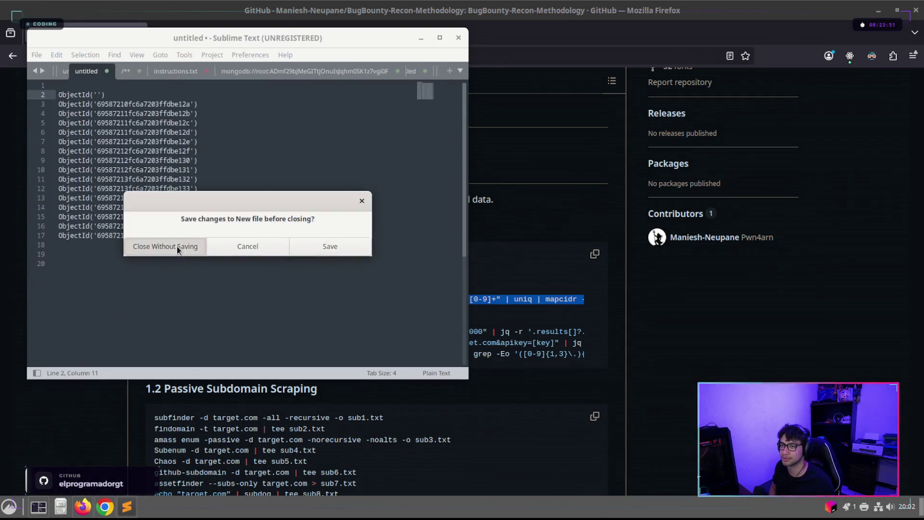
left_click(177, 246)
left_click(177, 247)
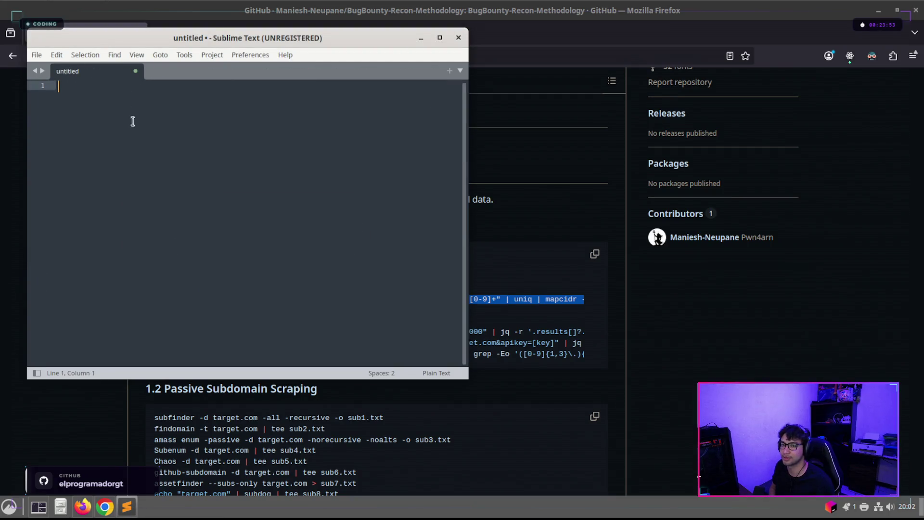
- Paste the whois command and replace whois.radb.net with eduquest.elprogramadorgt.fun
key("ctrl+v")
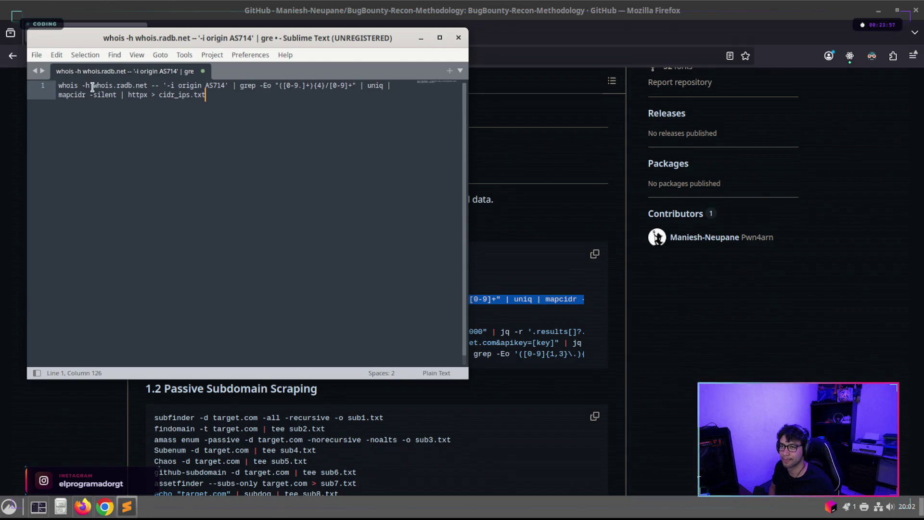
left_click_drag(92, 86, 146, 85)
type("eduquest.")
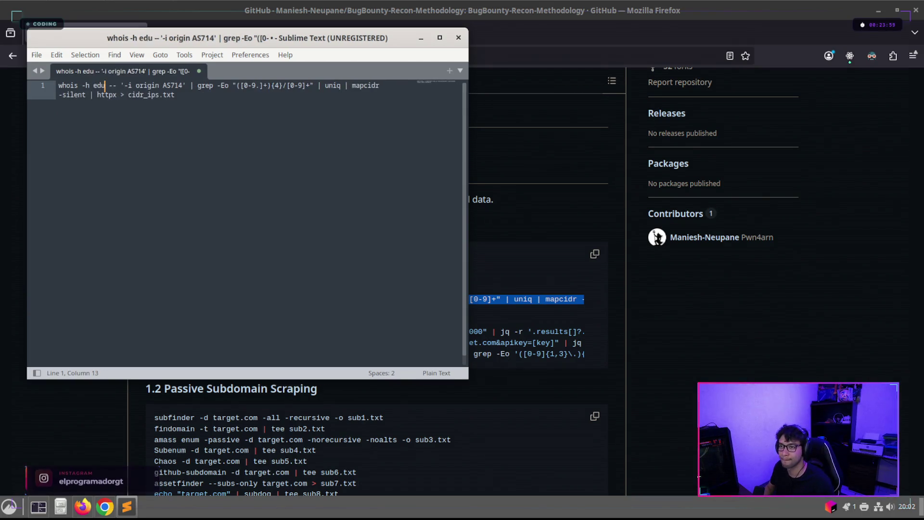
type("programadorgt.fun")
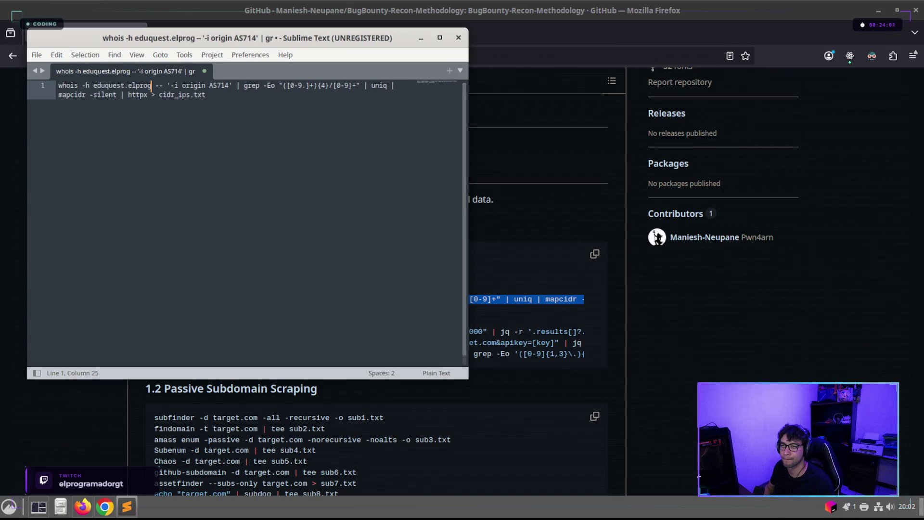
key("ctrl+a")
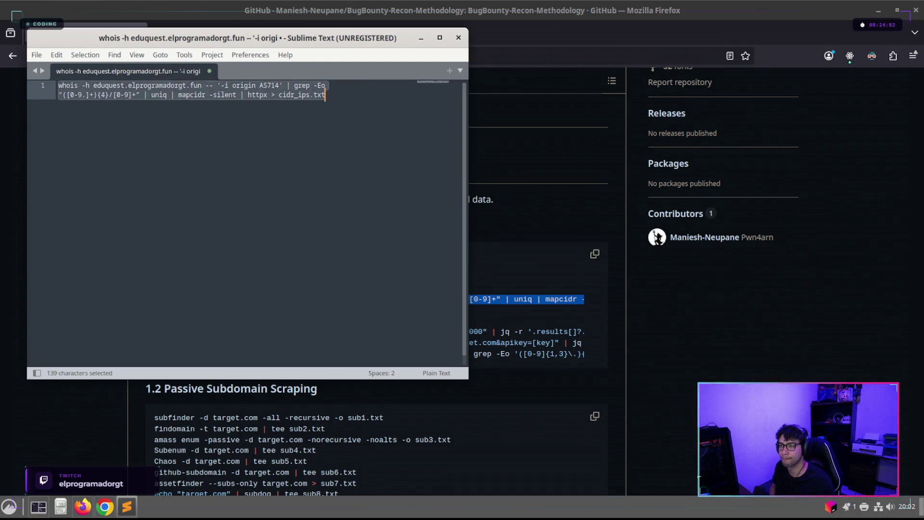
left_click(39, 507)
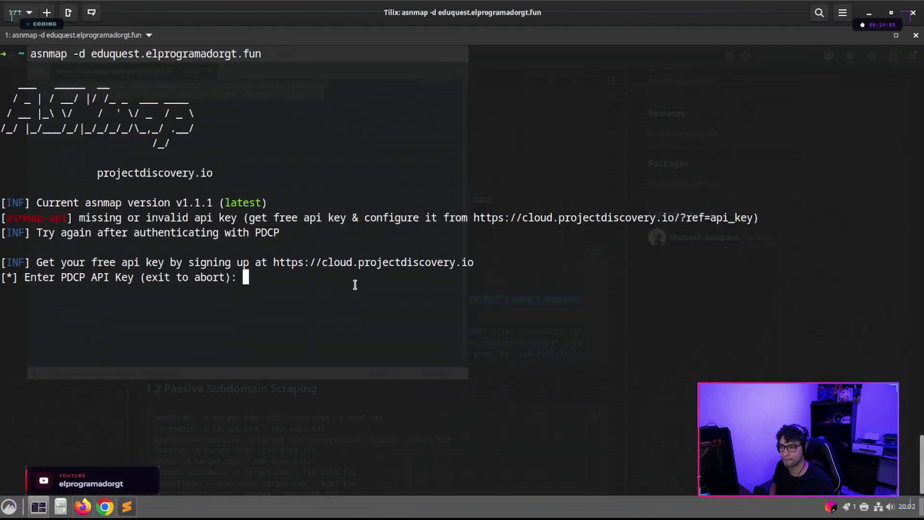
- Abort the asnmap prompt, clear the screen, and paste-run the adapted whois command
right_click(354, 284)
left_click(281, 289)
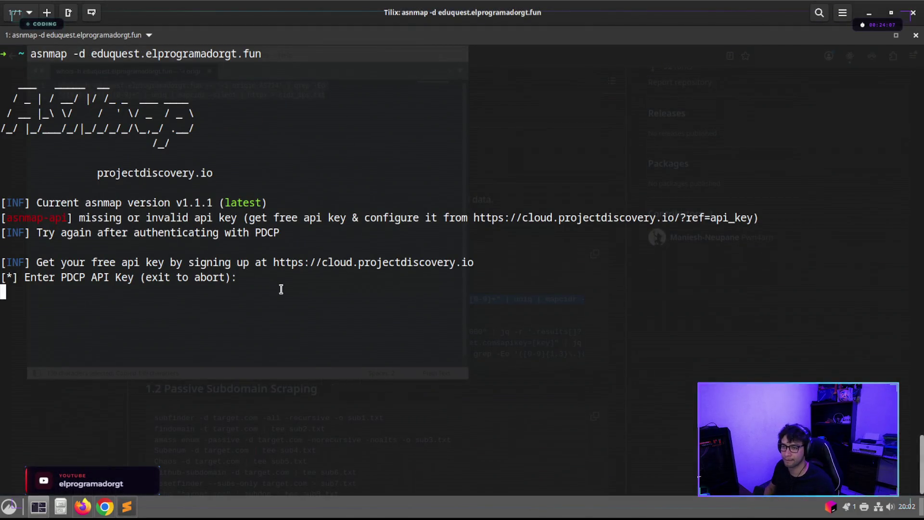
key("ctrl+l")
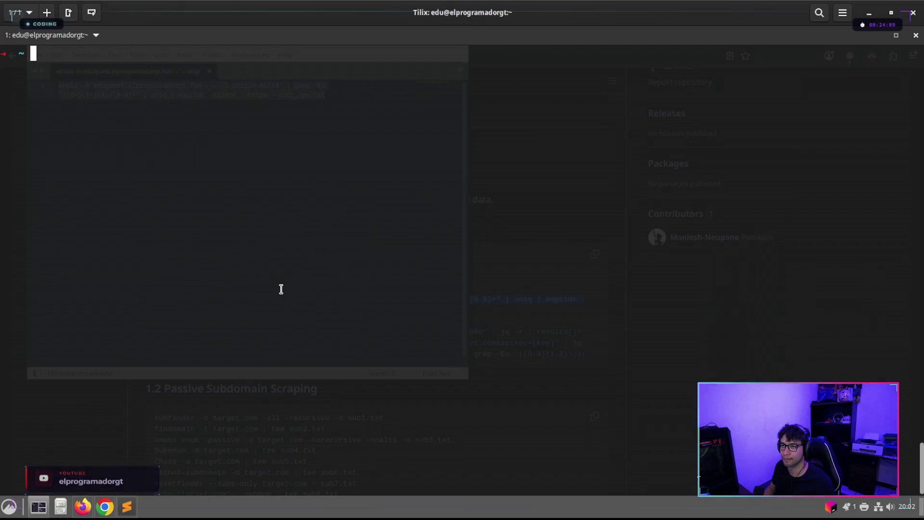
key("ctrl+shift+v")
key("Return")
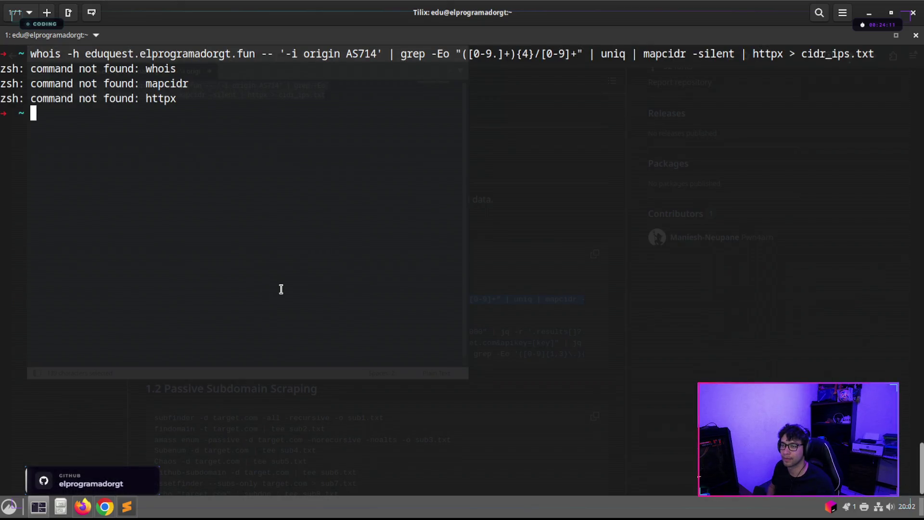
- Install the whois package as root with apt, then exit root and clear the screen
type("su")
key("Return")
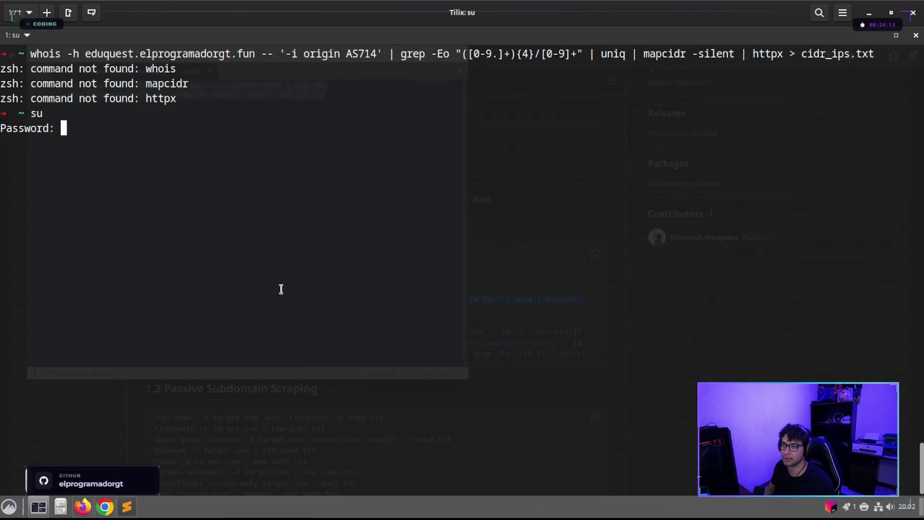
key("Return")
type("apt instal")
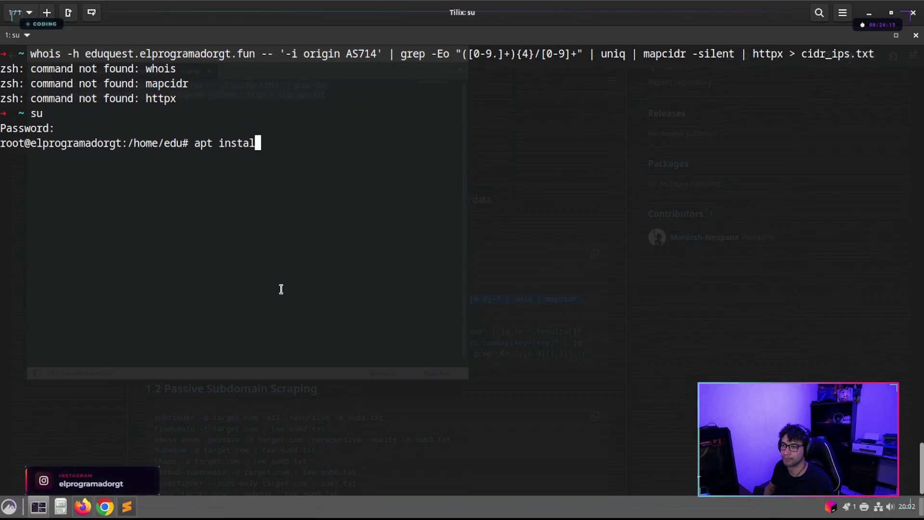
type("l whois")
key("Return")
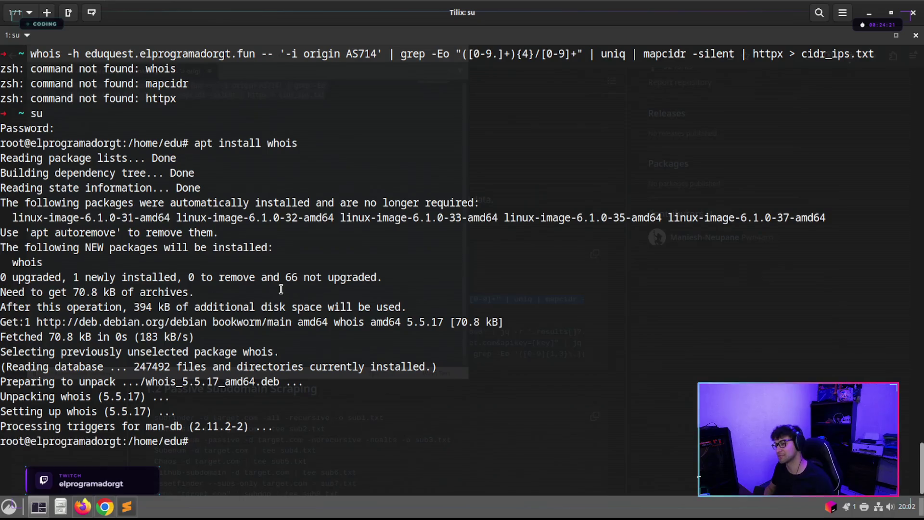
key("ctrl+d")
key("ctrl+l")
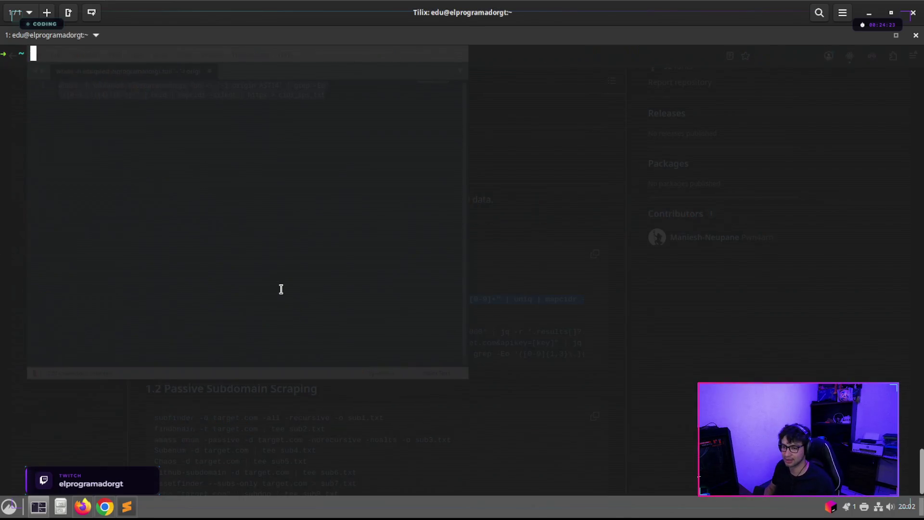
type("su")
- Rerun the adapted whois pipeline, which fails with connection refused, then switch to root
key("ctrl+shift+v")
key("Return")
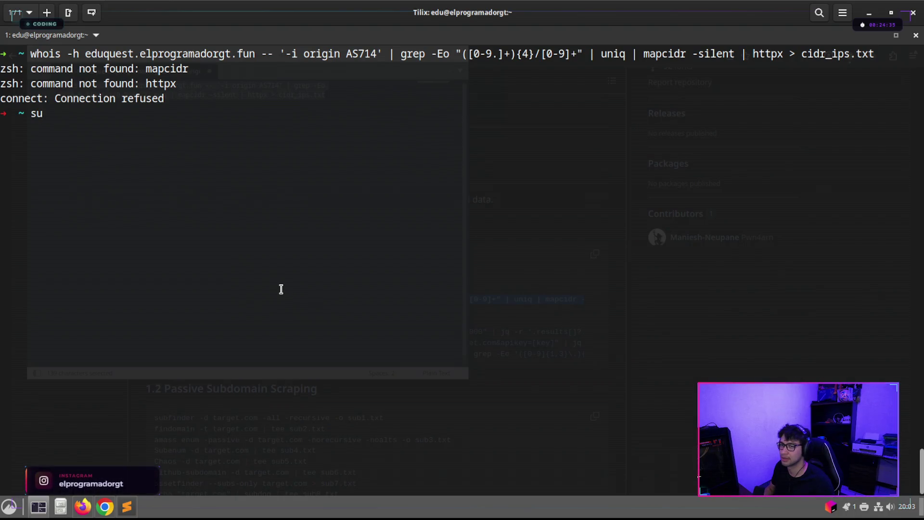
key("Return")
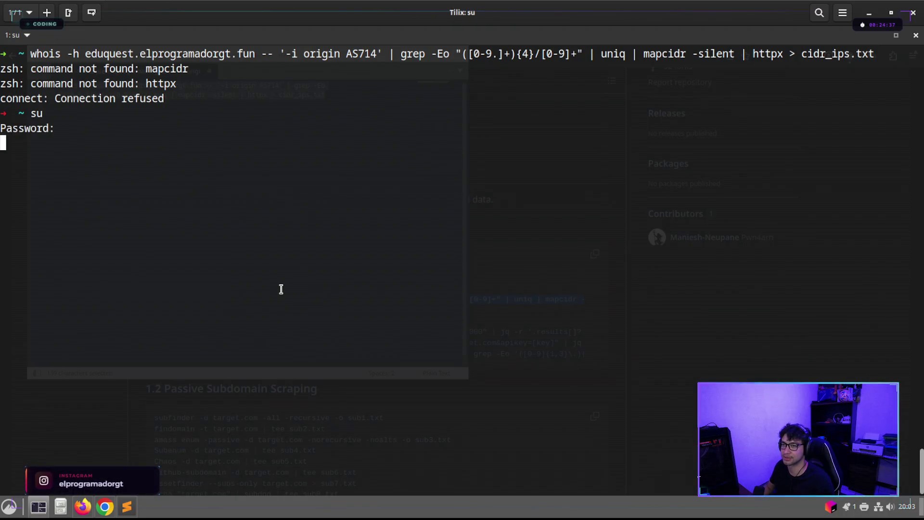
key("Return")
- Run apt install mapcidr and apt install httpx; apt can locate neither package
type("apt i")
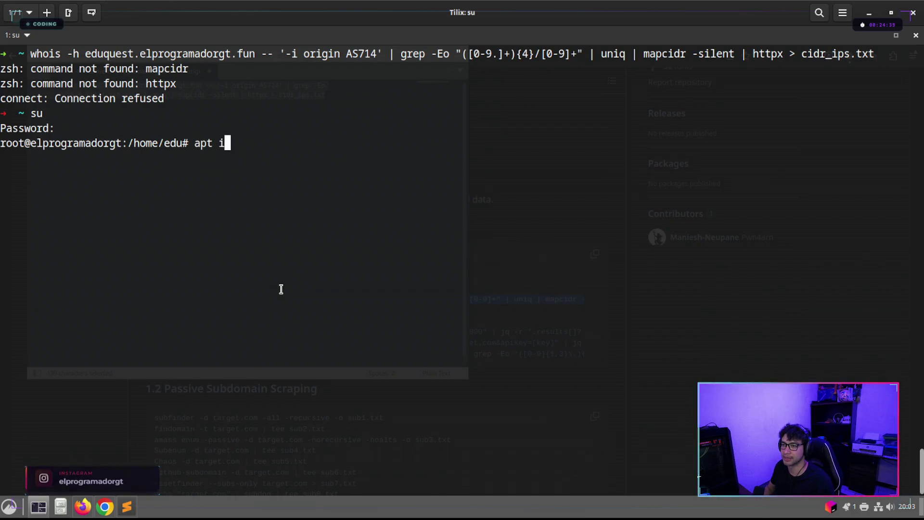
type("nstall mapcidr")
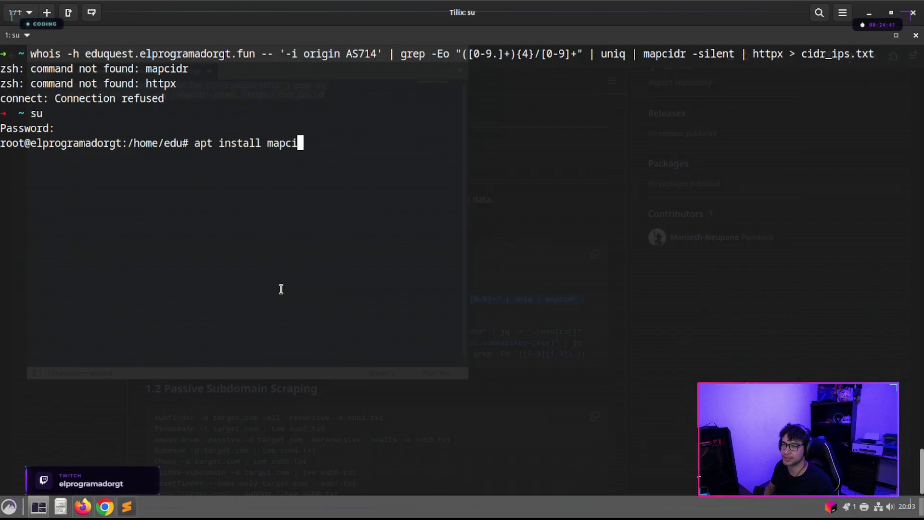
key("Return")
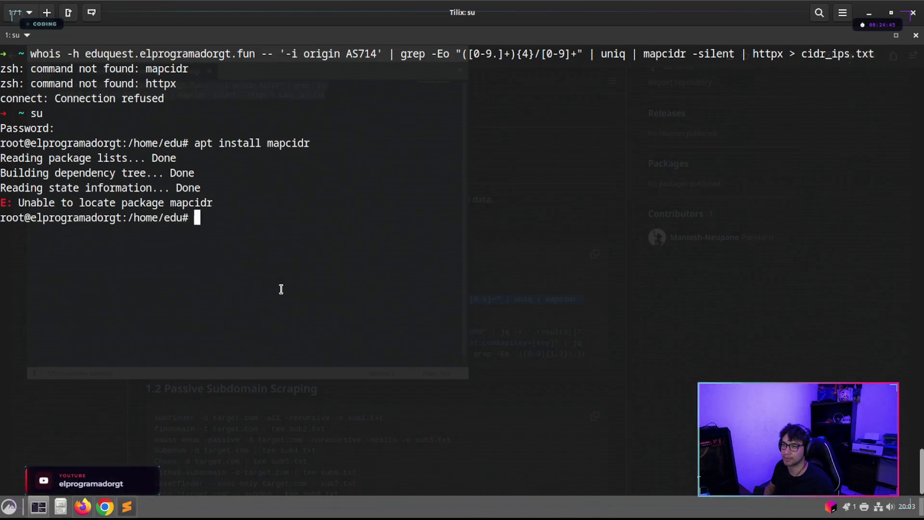
type("map")
key("BackSpace")
key("BackSpace")
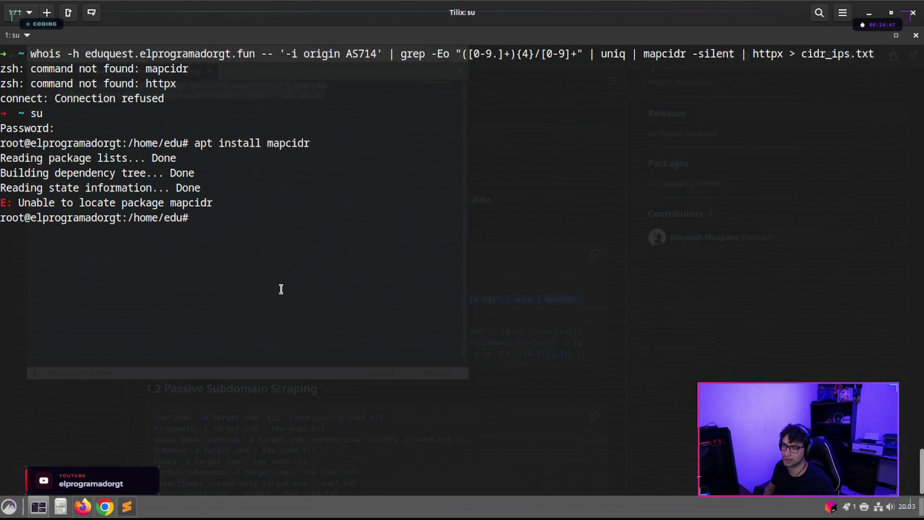
type("apt install ")
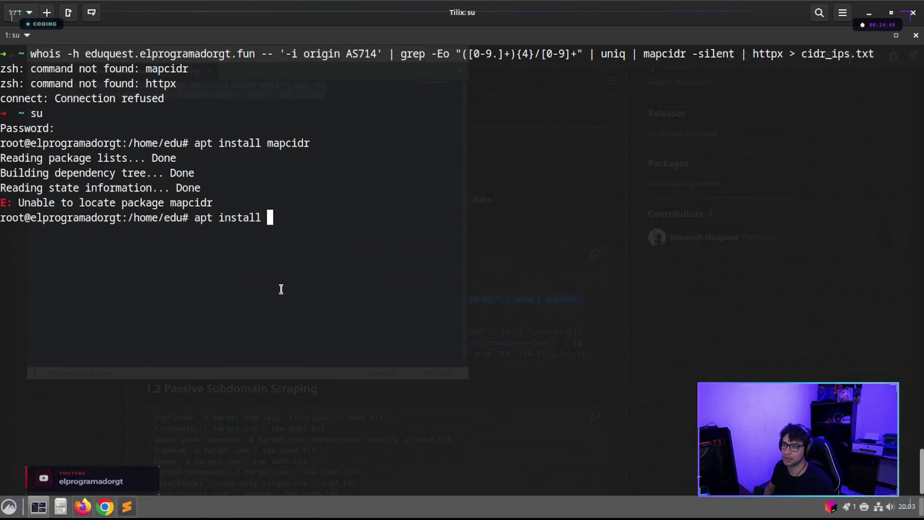
type("httpx")
key("Return")
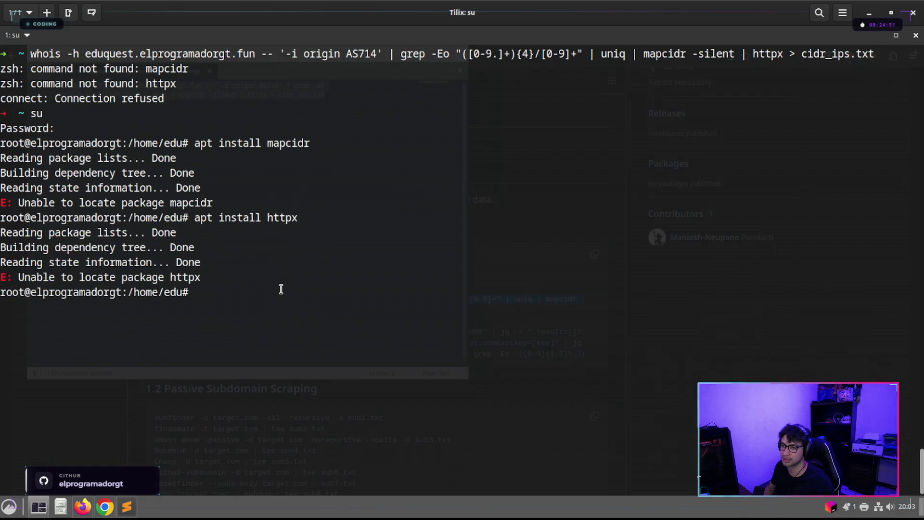
- Search Google for 'maccidr' in a new Firefox tab
mouse_move(39, 507)
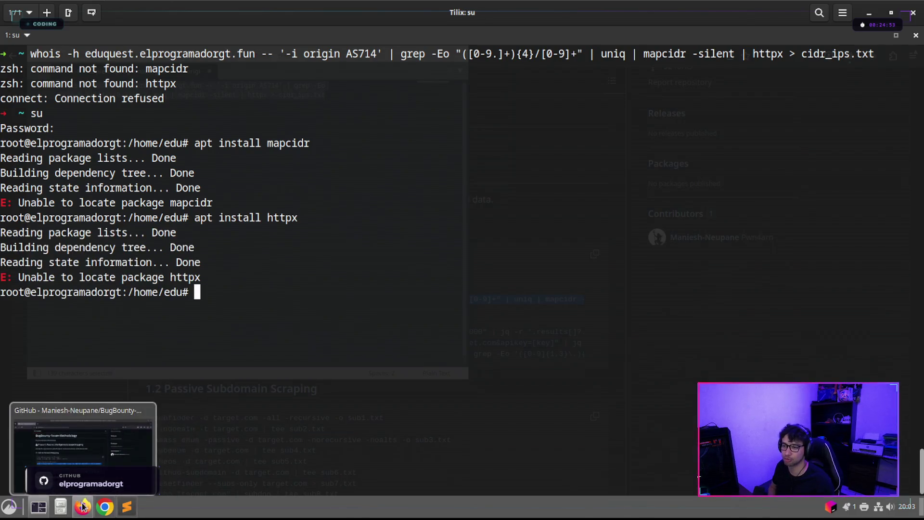
left_click(82, 508)
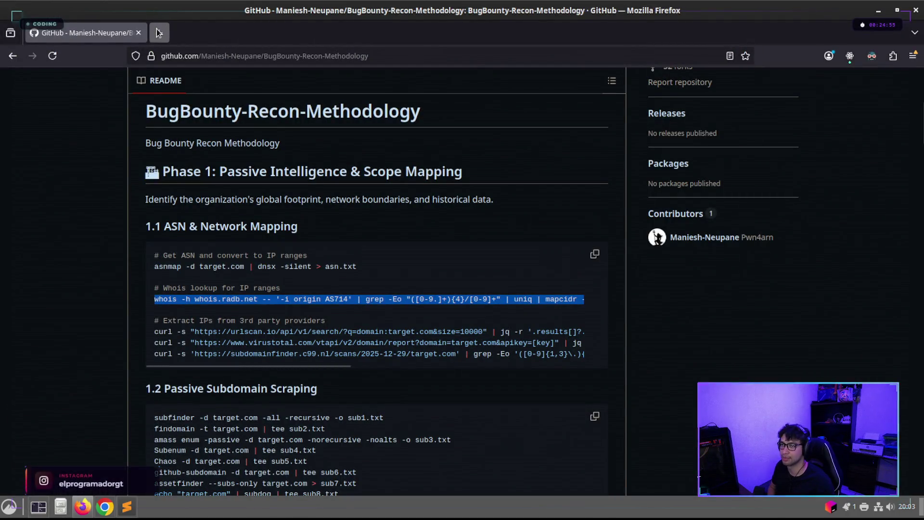
key("ctrl+t")
type("p")
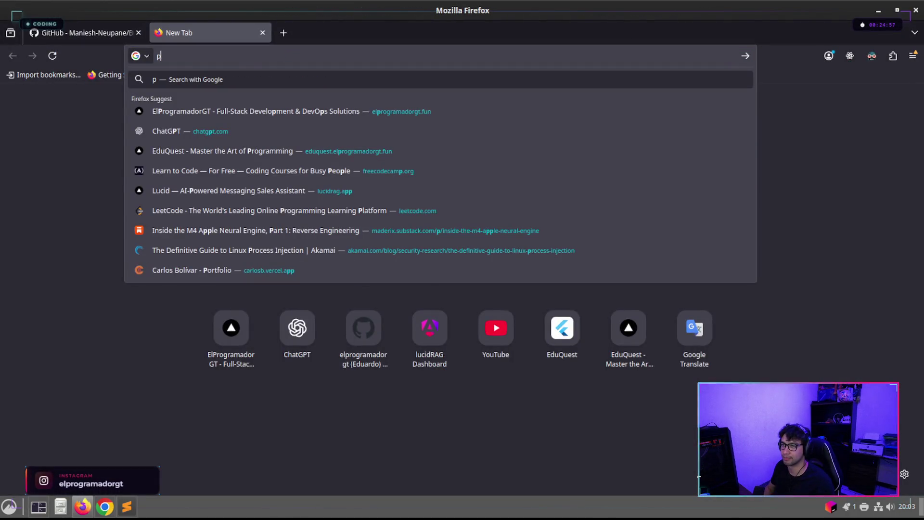
key("BackSpace")
type("mac")
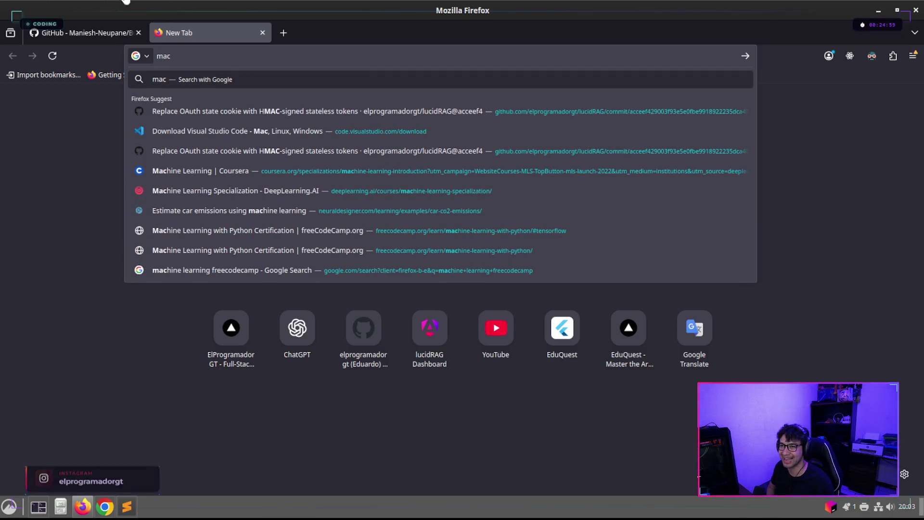
left_click(97, 33)
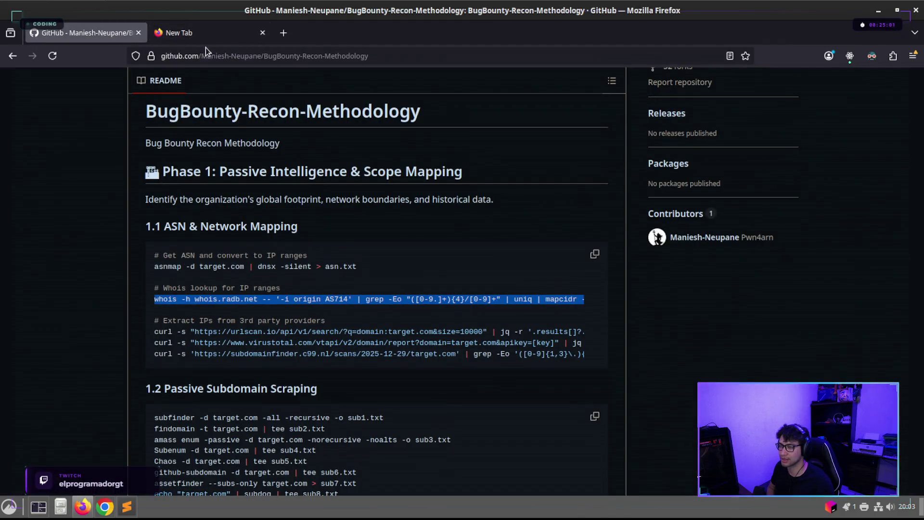
left_click(212, 34)
type("cidr")
key("Return")
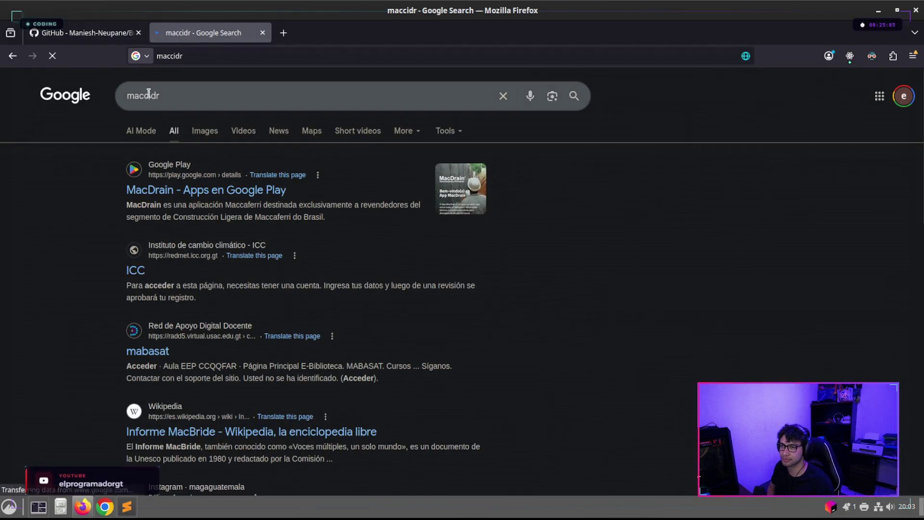
- Edit the misspelled query to 'macidr' and search again
left_click(144, 96)
key("Up")
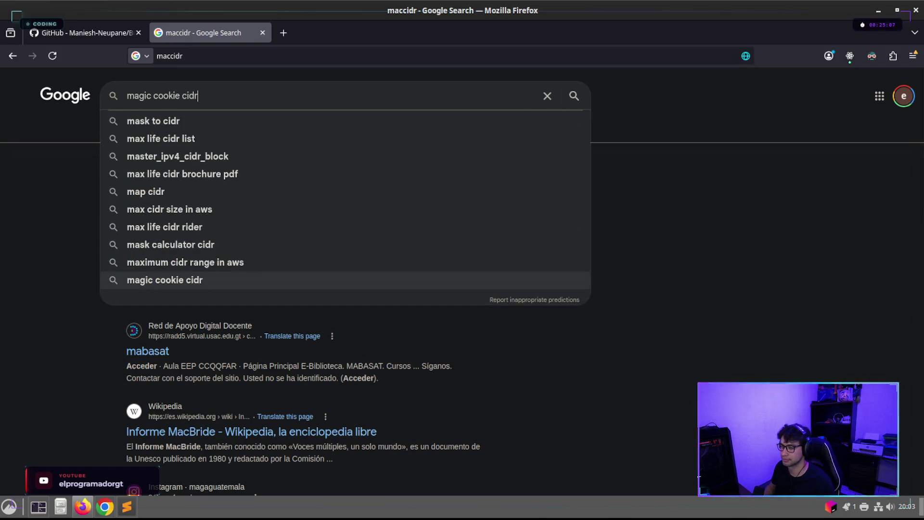
key("Down")
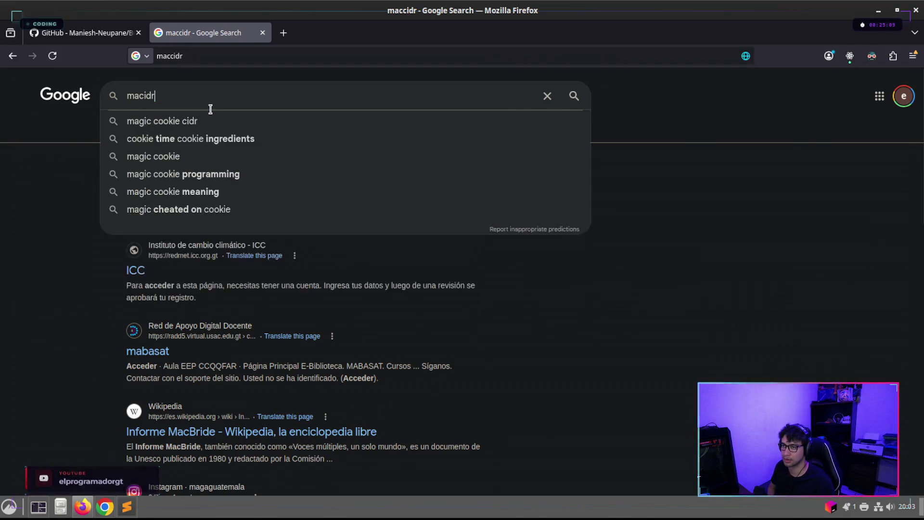
key("BackSpace")
key("BackSpace")
key("BackSpace")
type("idr")
key("Return")
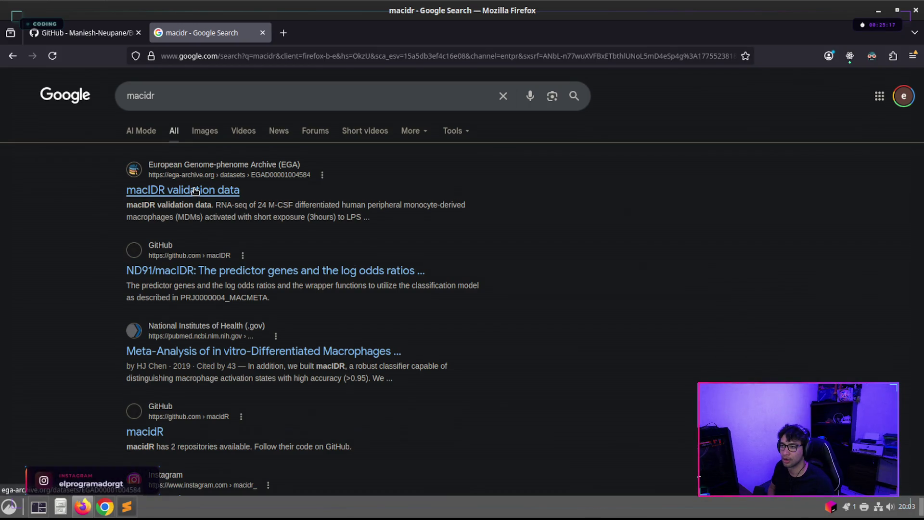
- Correct the query to 'mapcidr', search, and open the ProjectDiscovery GitHub result
left_click(77, 28)
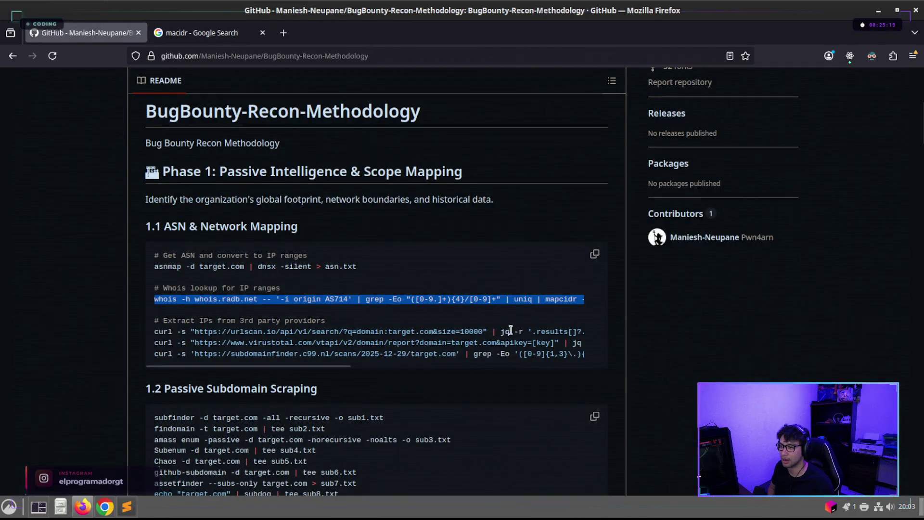
left_click(181, 33)
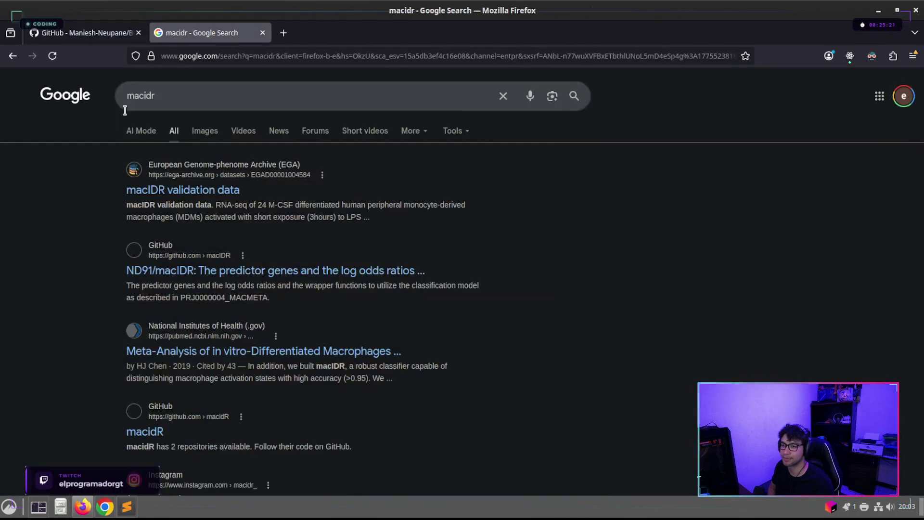
left_click(140, 96)
type("p")
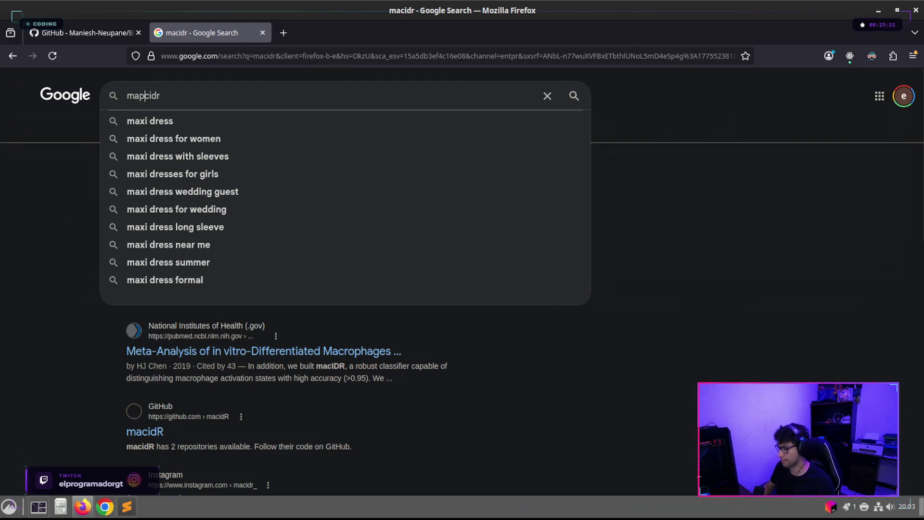
key("Return")
left_click(239, 190)
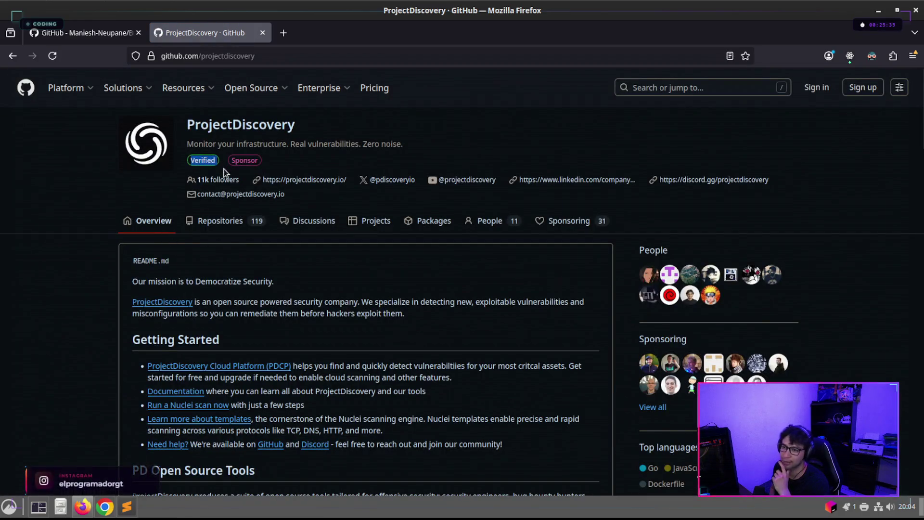
- Browse ProjectDiscovery's tool list and pick out asnmap from the methodology's first command
scroll(178, 295, "down", 15)
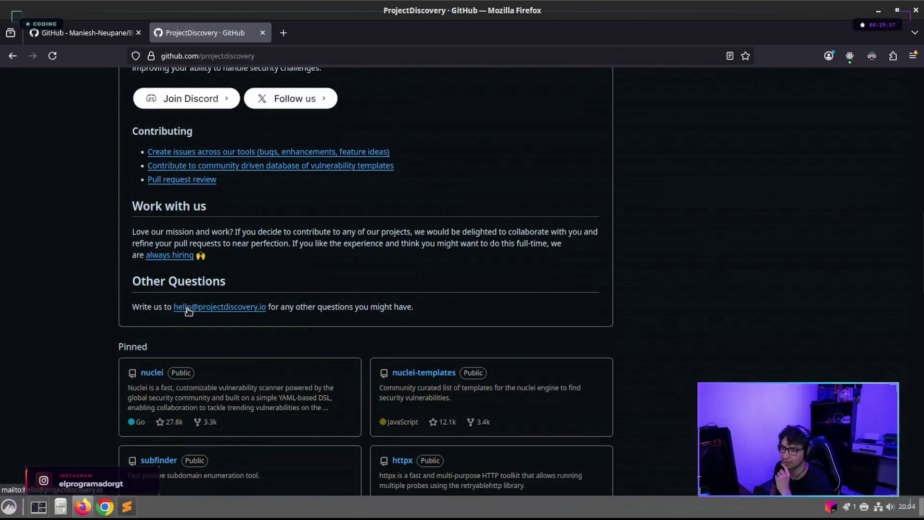
scroll(189, 310, "up", 12)
scroll(191, 311, "down", 5)
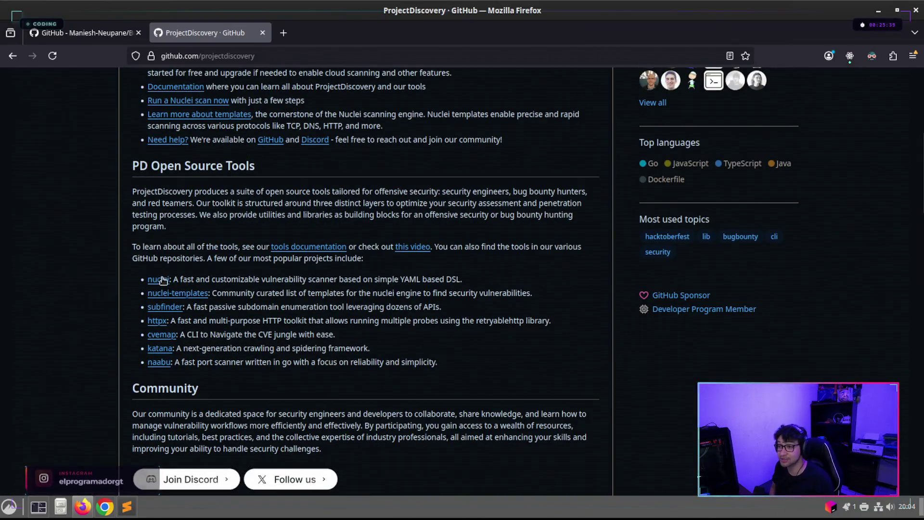
triple_click(345, 279)
left_click(88, 32)
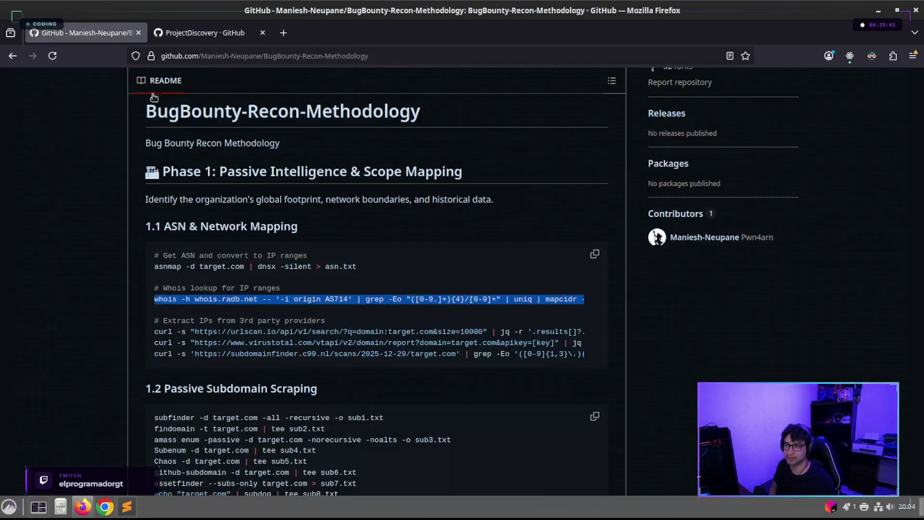
left_click(165, 266)
double_click(165, 266)
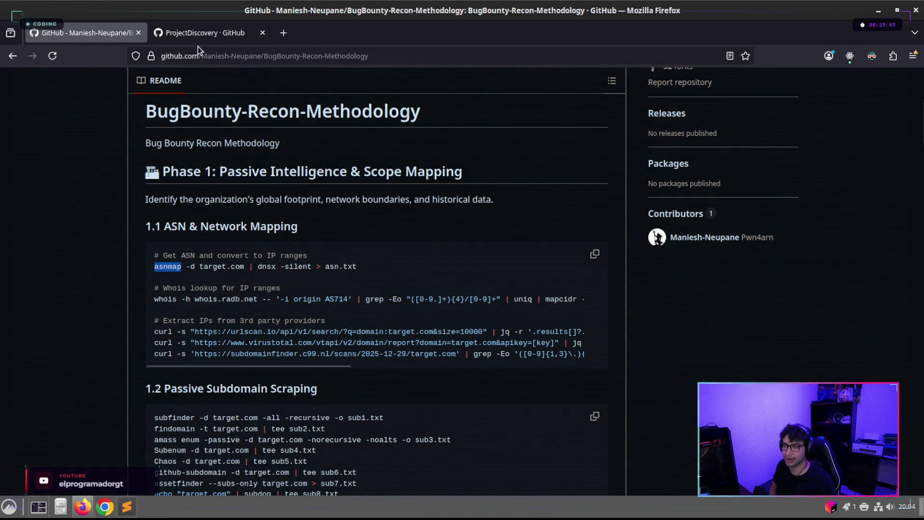
- Search the web for asnmap and view the projectdiscovery/asnmap GitHub result
left_click(203, 32)
left_click(212, 57)
type("asnmap")
key("Return")
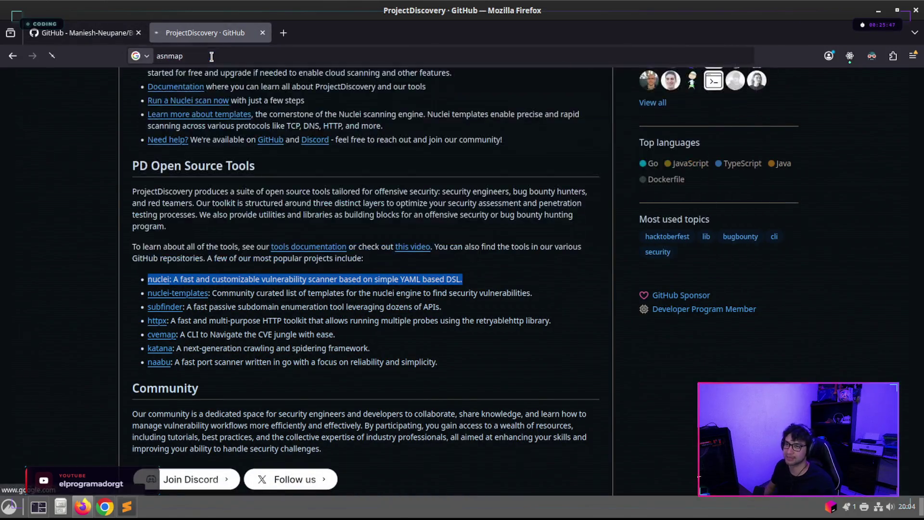
left_click(189, 193)
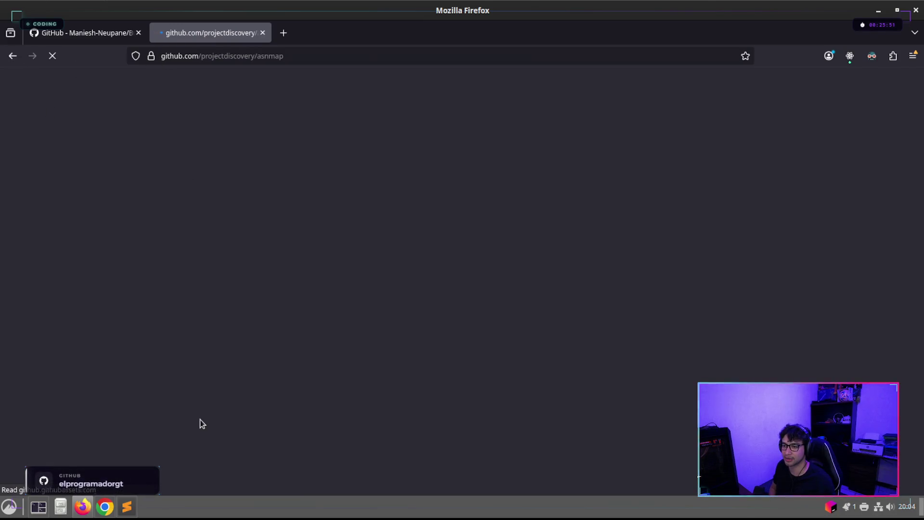
key("alt+Left")
- Open the Introducing ASNMap blog post, then trim its URL to the projectdiscovery.io home page
scroll(173, 309, "down", 5)
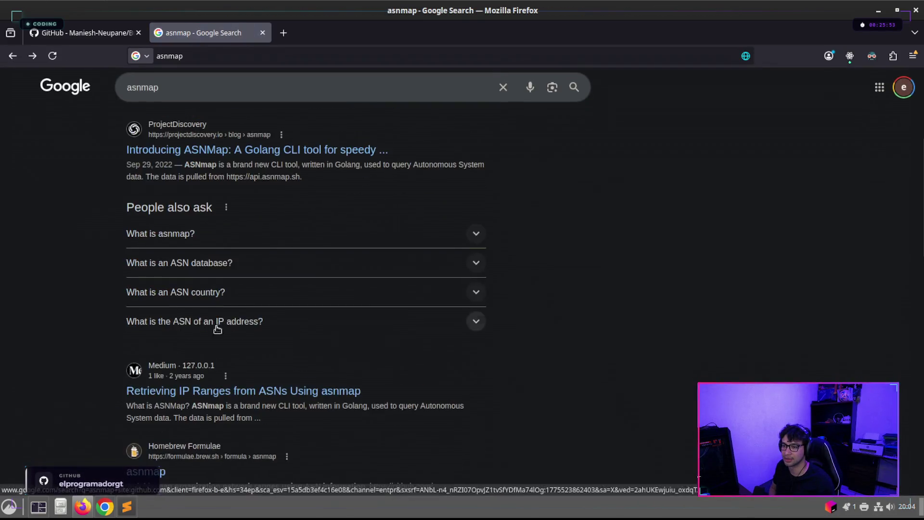
left_click(262, 149)
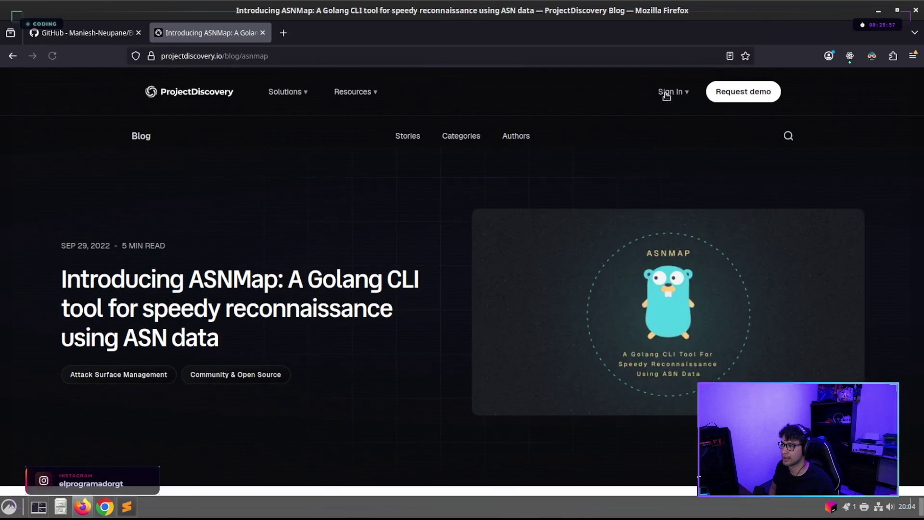
left_click(666, 95)
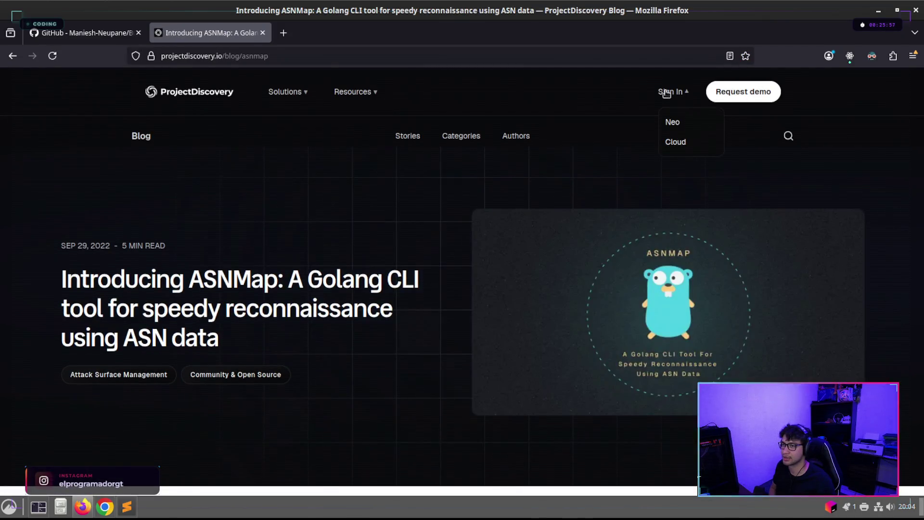
left_click_drag(223, 56, 295, 56)
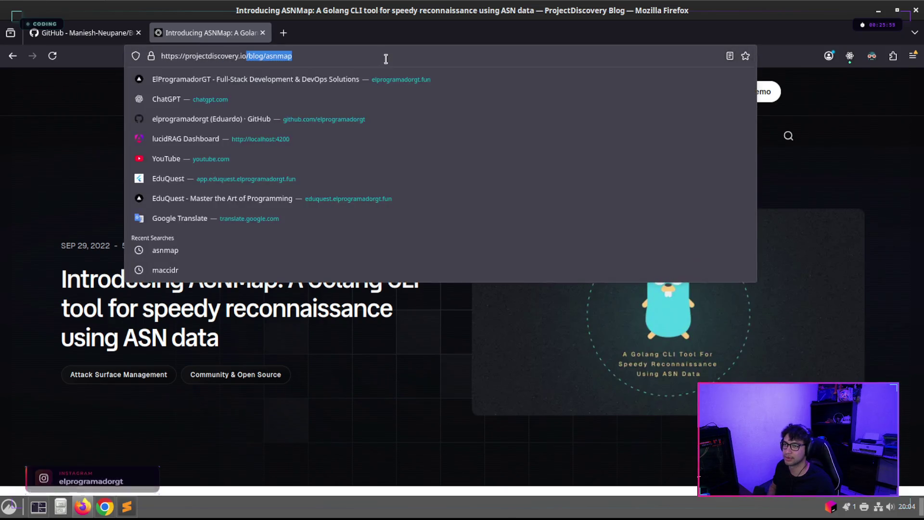
key("BackSpace")
key("Return")
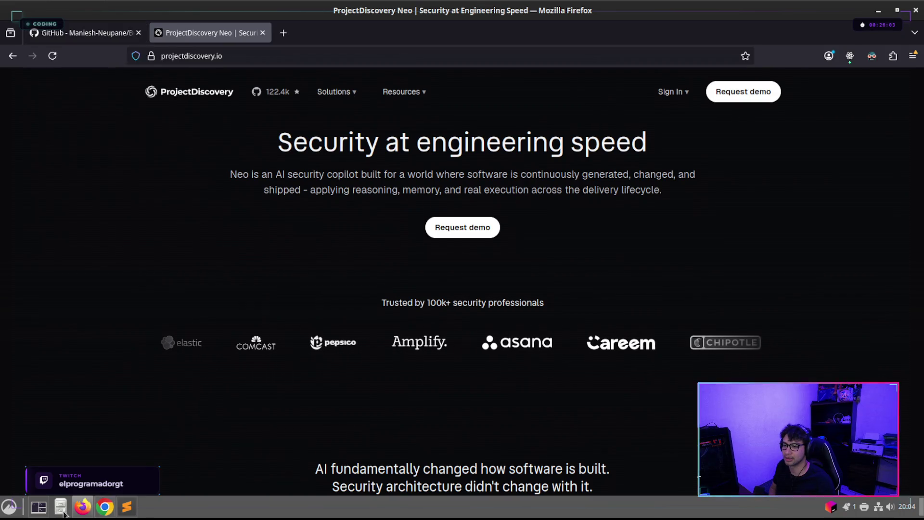
left_click(39, 508)
- Exit the root shell, rerun asnmap -d on eduquest.elprogramadorgt.fun, and open its ProjectDiscovery Cloud link
key("ctrl+d")
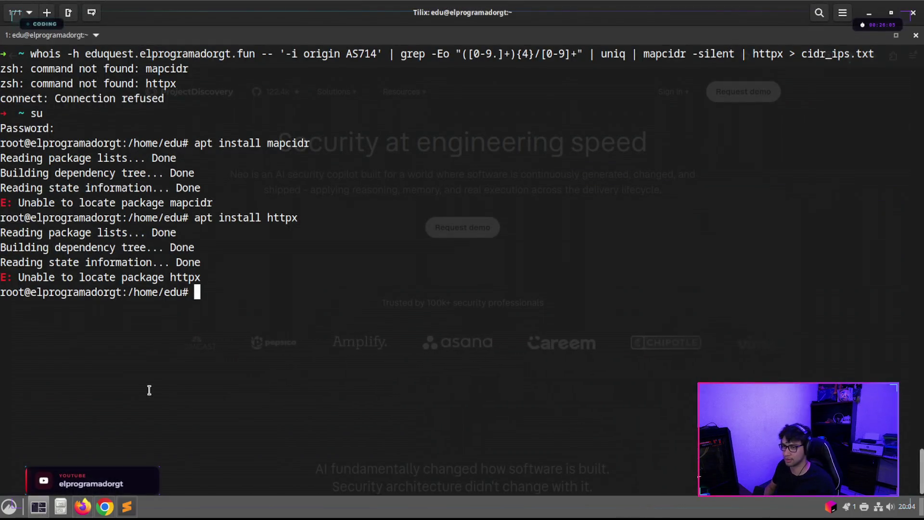
key("Up")
key("Up")
key("Down")
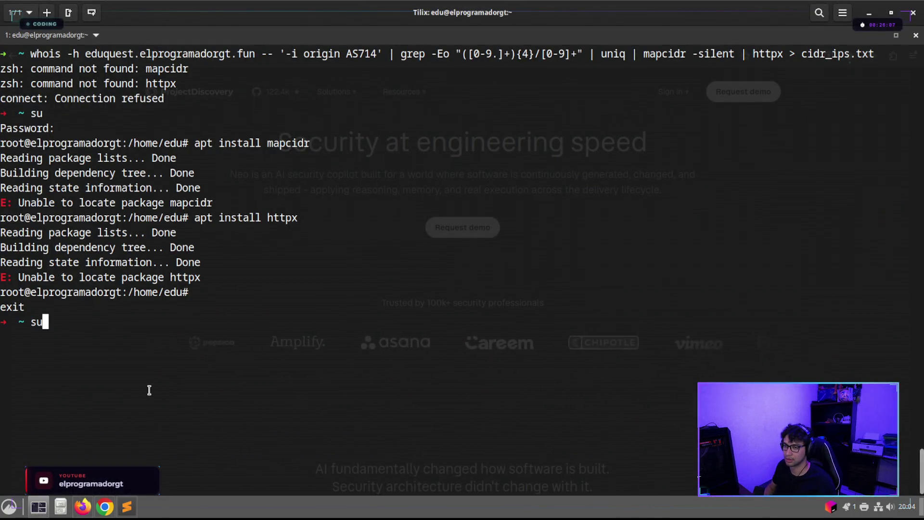
key("Up")
key("Up")
key("Return")
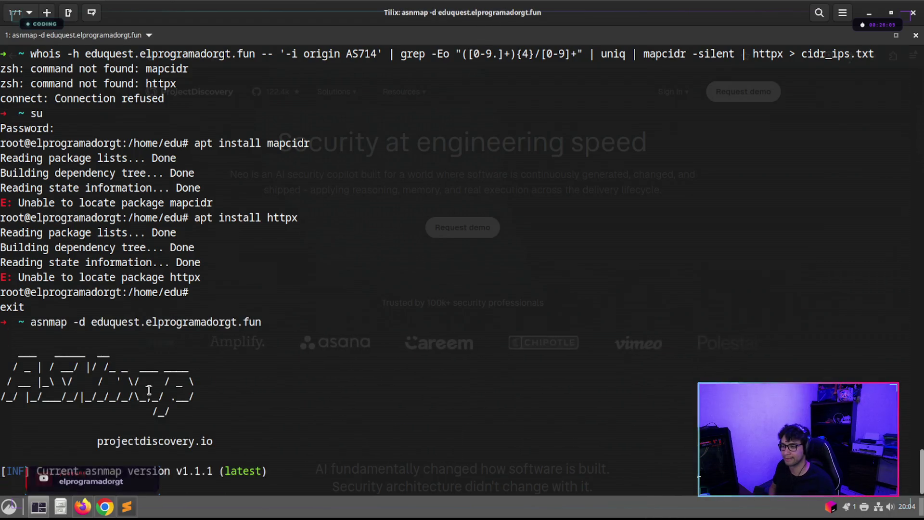
left_click(372, 470, "ctrl")
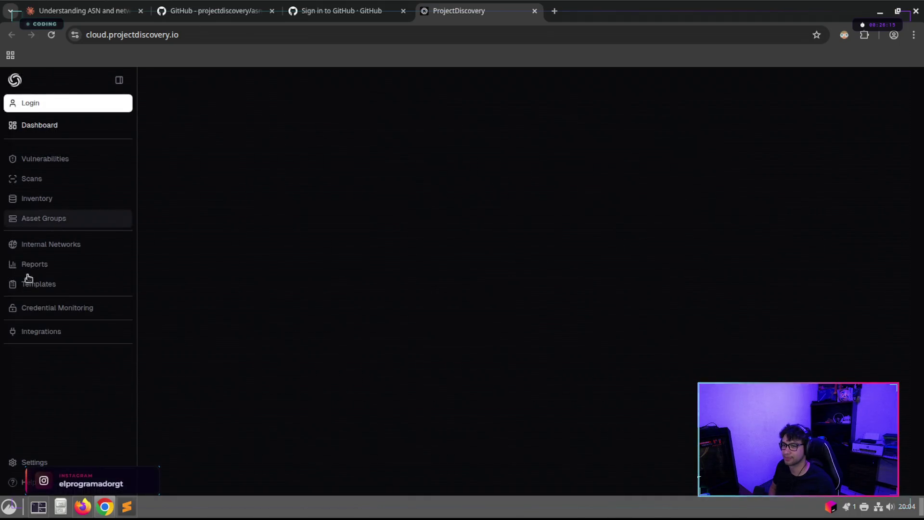
- Open the ProjectDiscovery sign-in page and try its GitHub and Google sign-in options
left_click(35, 105)
left_click(456, 219)
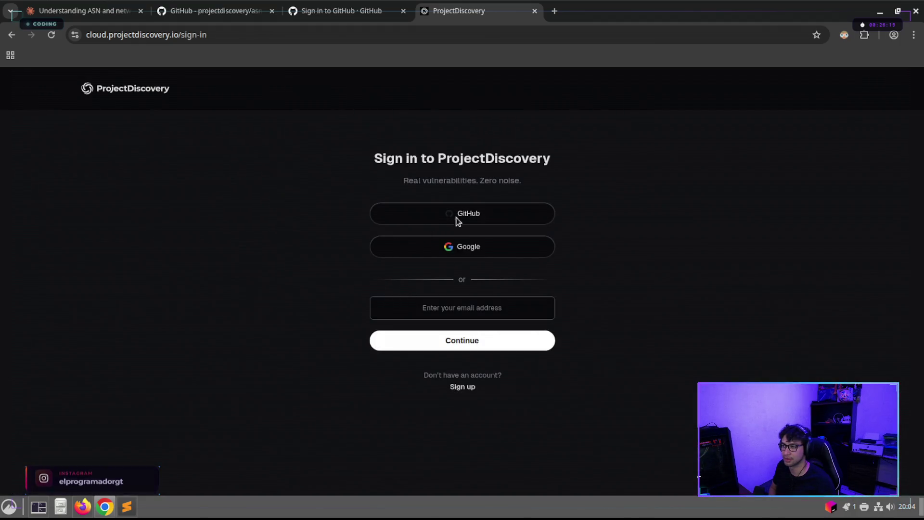
left_click(455, 247)
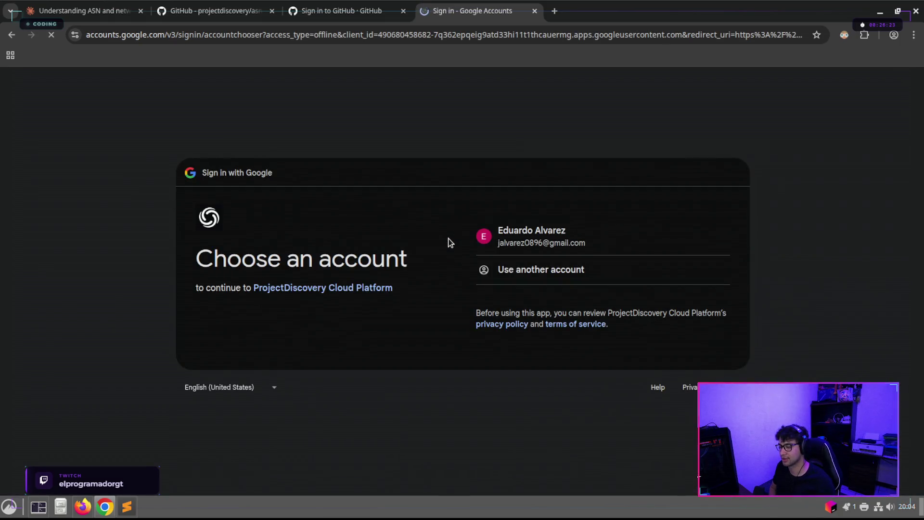
left_click(12, 35)
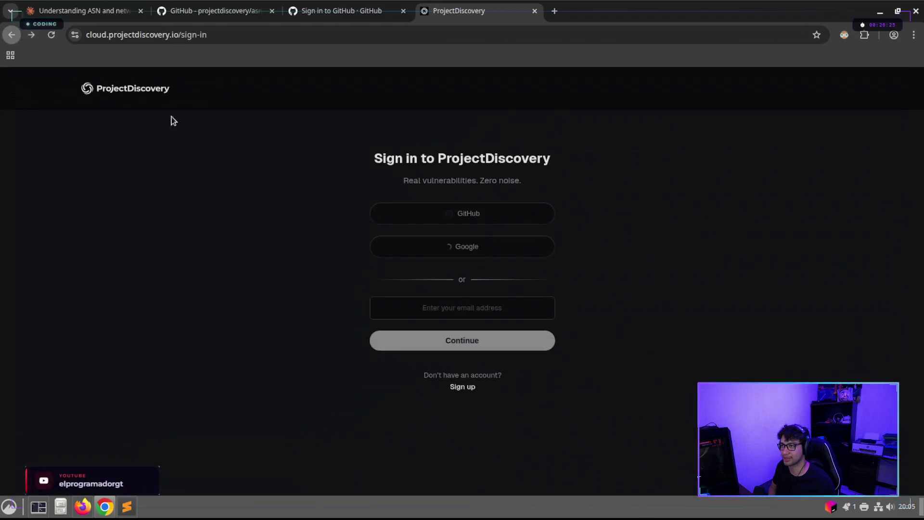
- Choose GitHub sign-in and submit the GitHub account's username and password
left_click(483, 213)
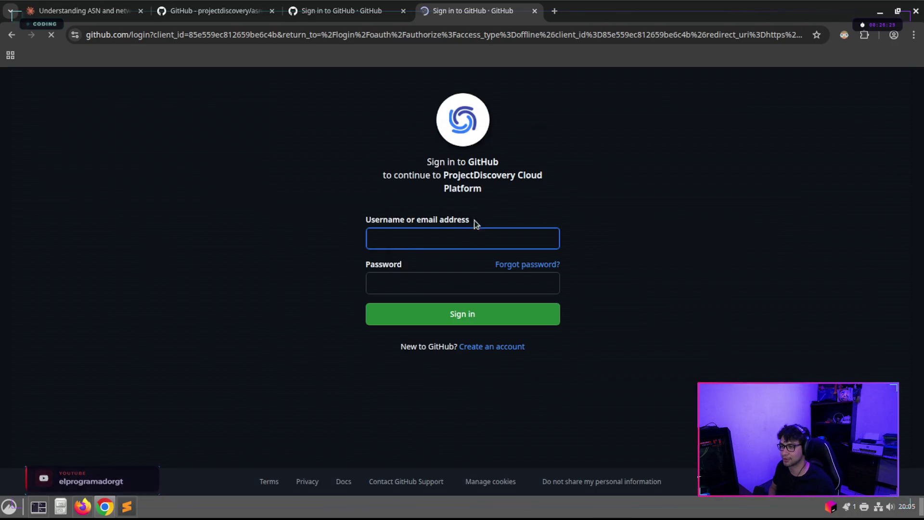
type("elprogramadorgt8")
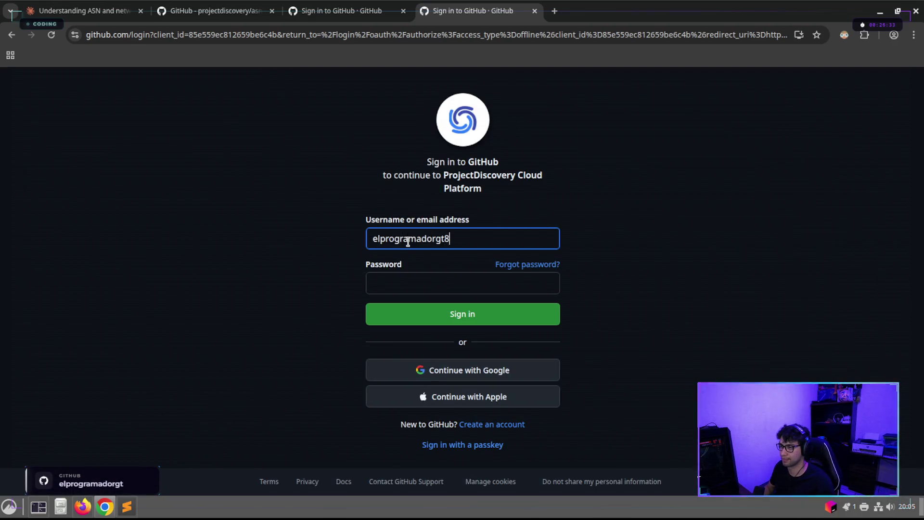
key("Tab")
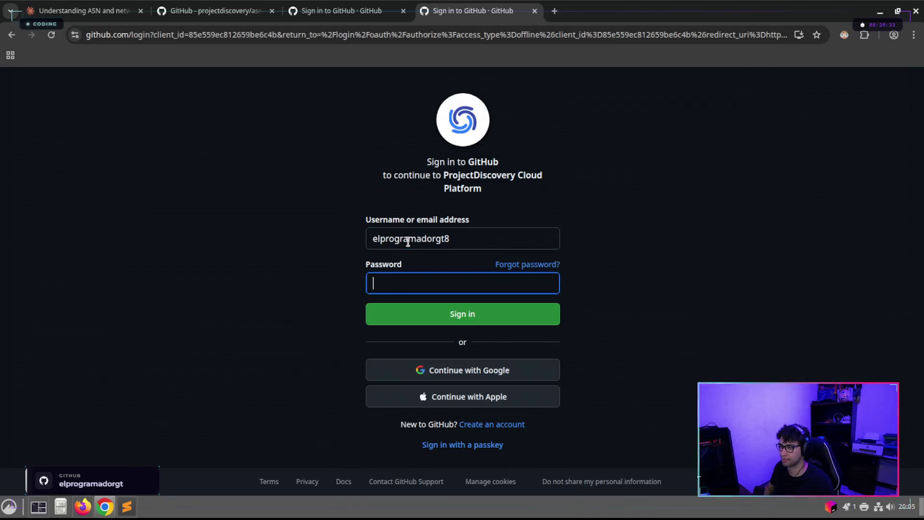
type("•••")
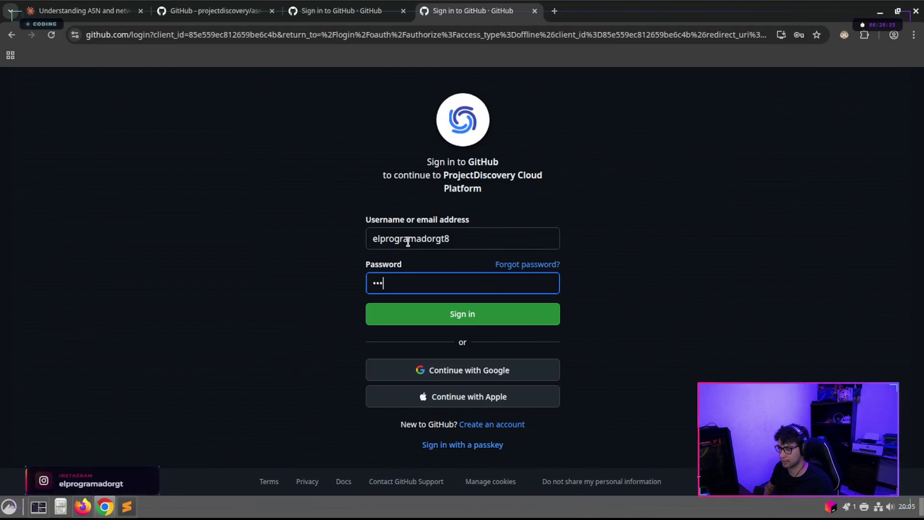
left_click(463, 231)
key("BackSpace")
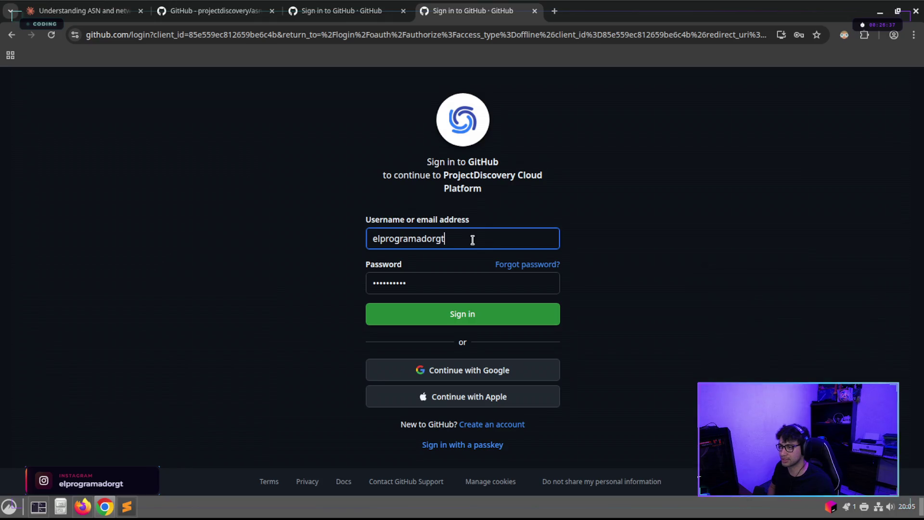
key("Return")
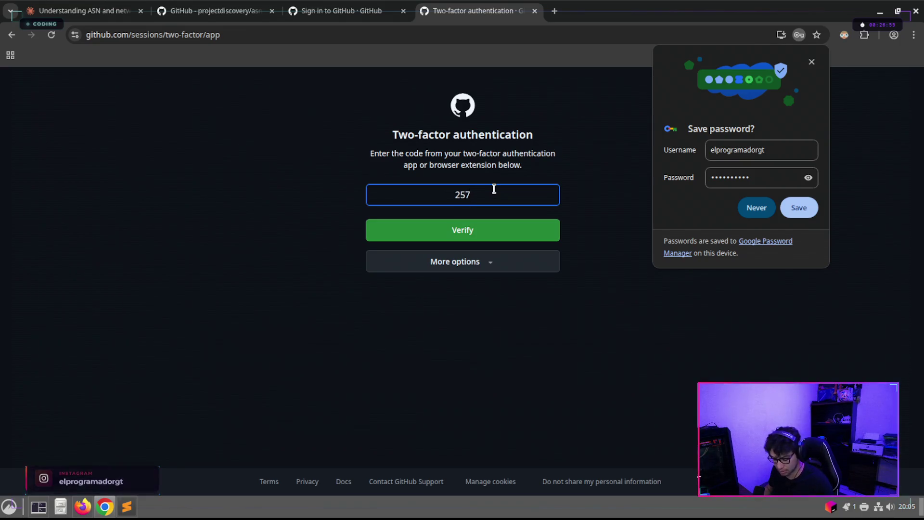
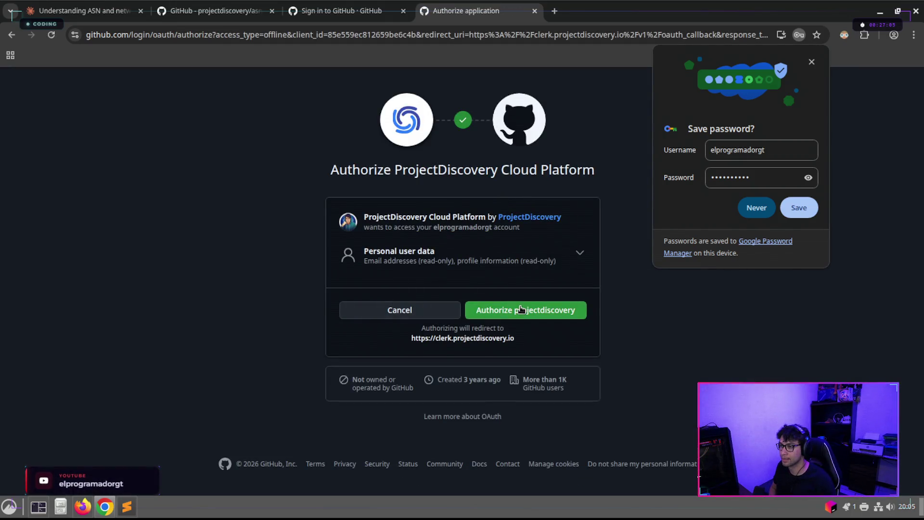
- Enter the 2FA code, authorize ProjectDiscovery, and decline saving the password
left_click(573, 261)
left_click(521, 348)
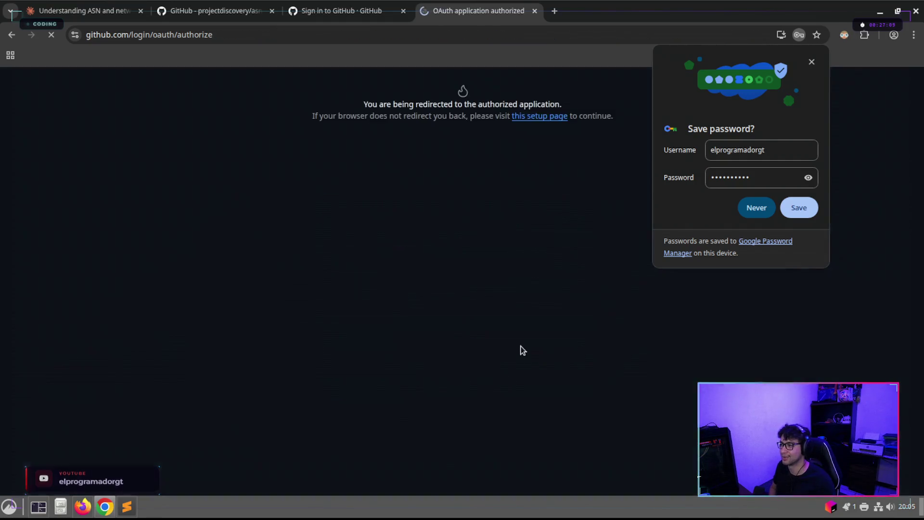
left_click(754, 211)
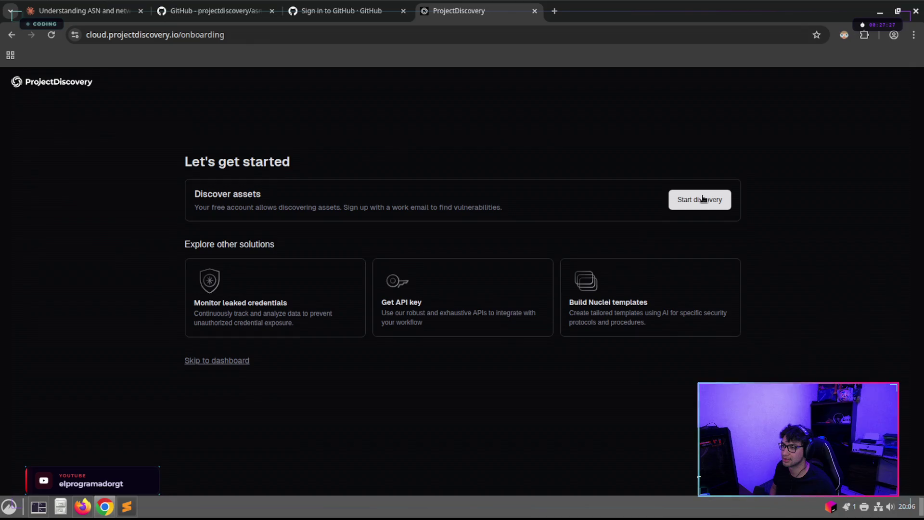
- Copy the API key from the Get API key page and return to Tilix
left_click(462, 307)
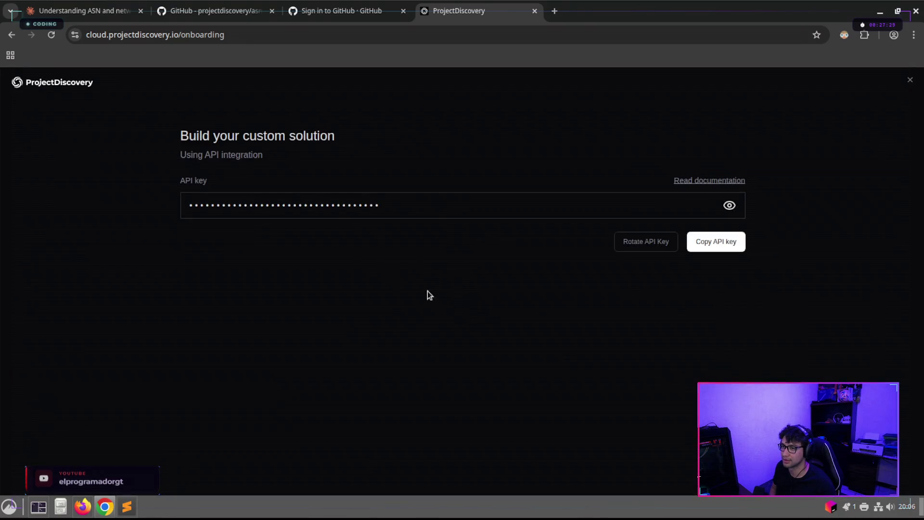
left_click(715, 246)
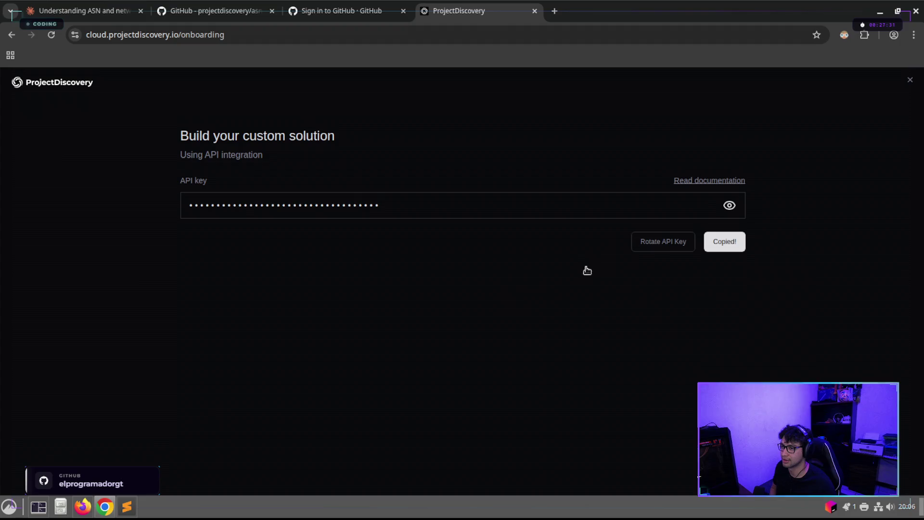
left_click(38, 506)
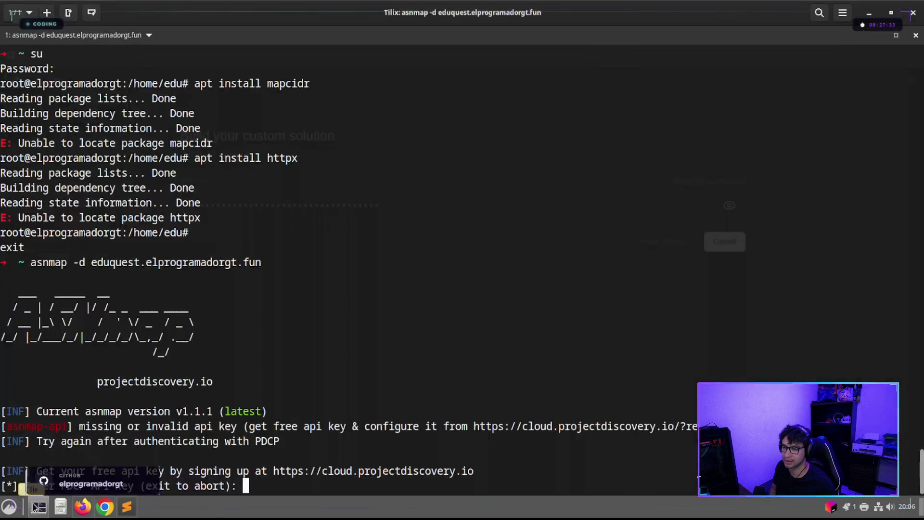
- Paste the API key into asnmap's prompt, rerun asnmap, and open the suggested API-key page
right_click(382, 297)
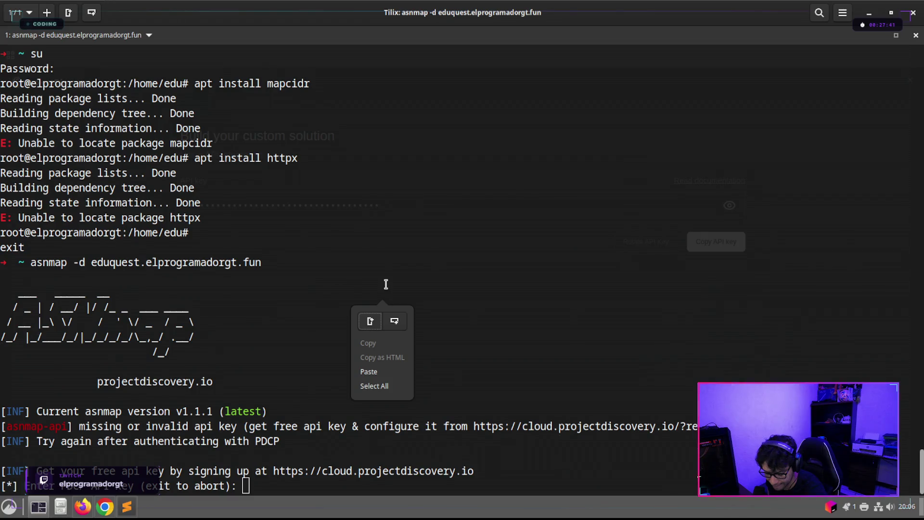
left_click(370, 372)
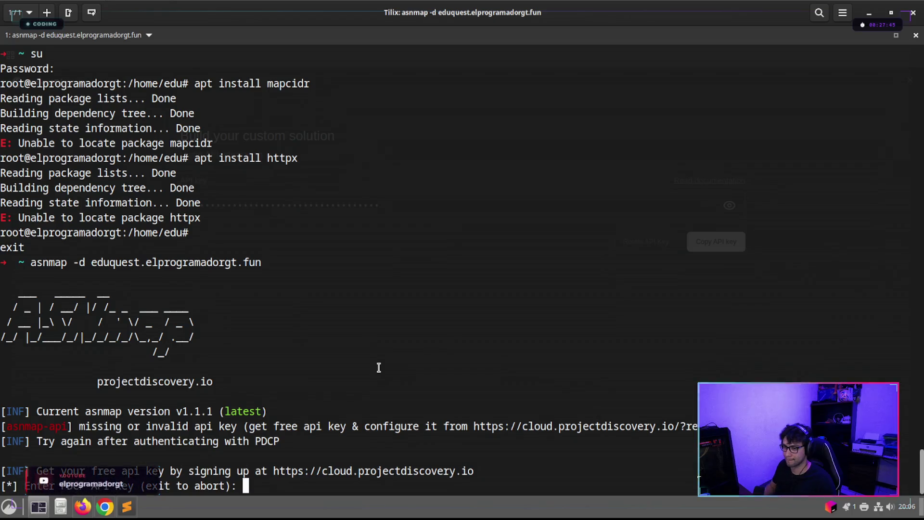
key("Return")
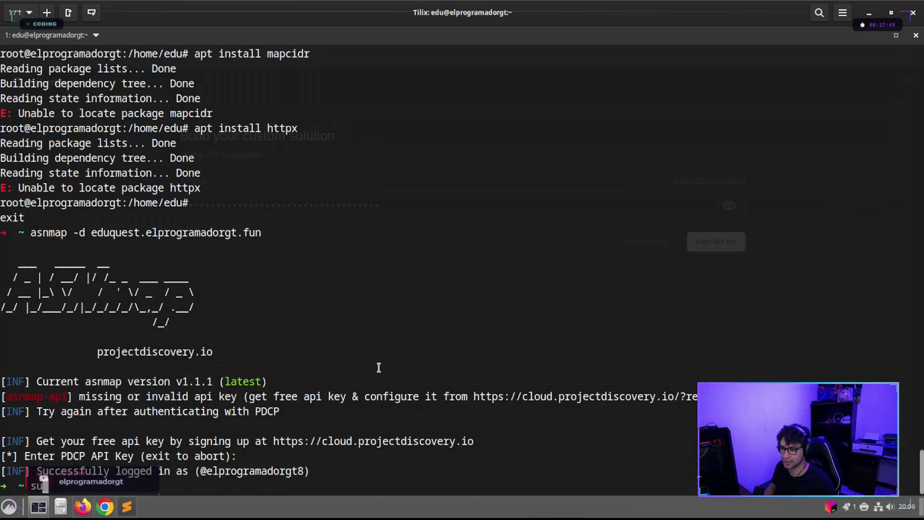
key("Up")
key("Return")
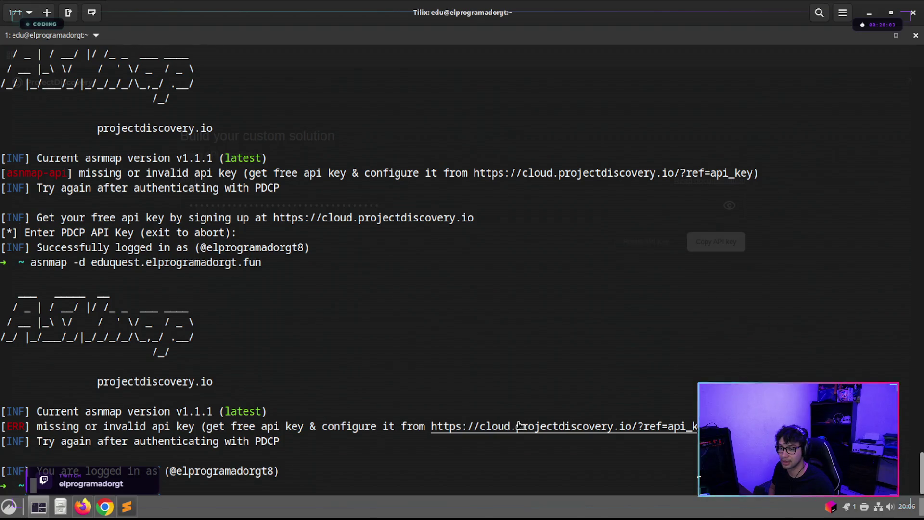
left_click(518, 426, "ctrl")
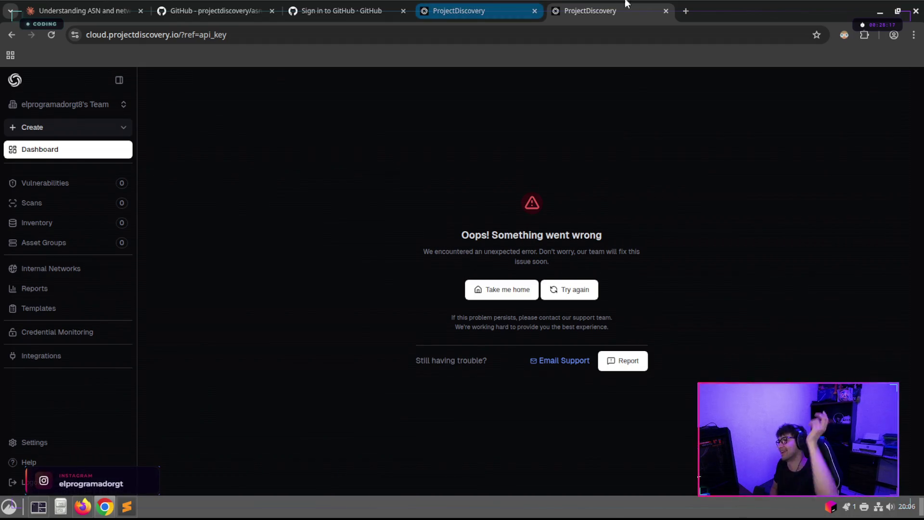
- Close the error page, return to the BugBounty-Recon-Methodology README, and select the first subfinder command in section 1.2
left_click(665, 11)
left_click(207, 11)
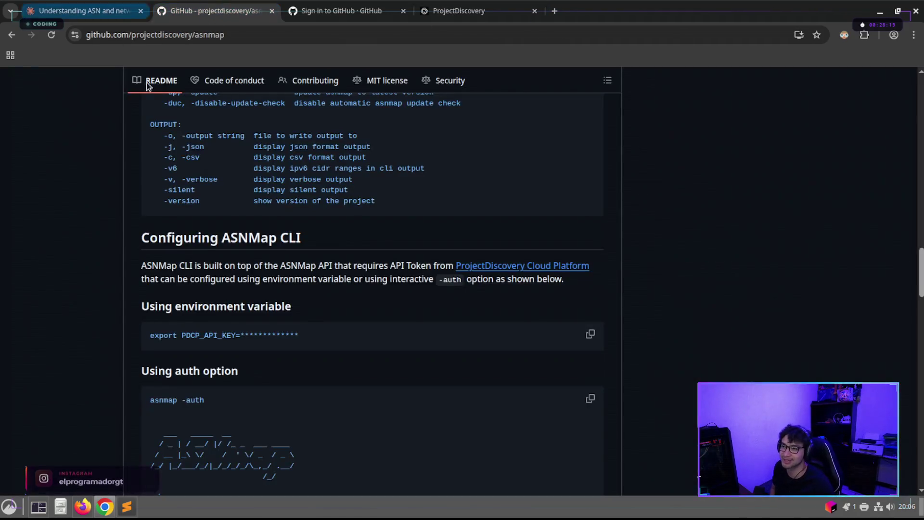
scroll(233, 197, "up", 10)
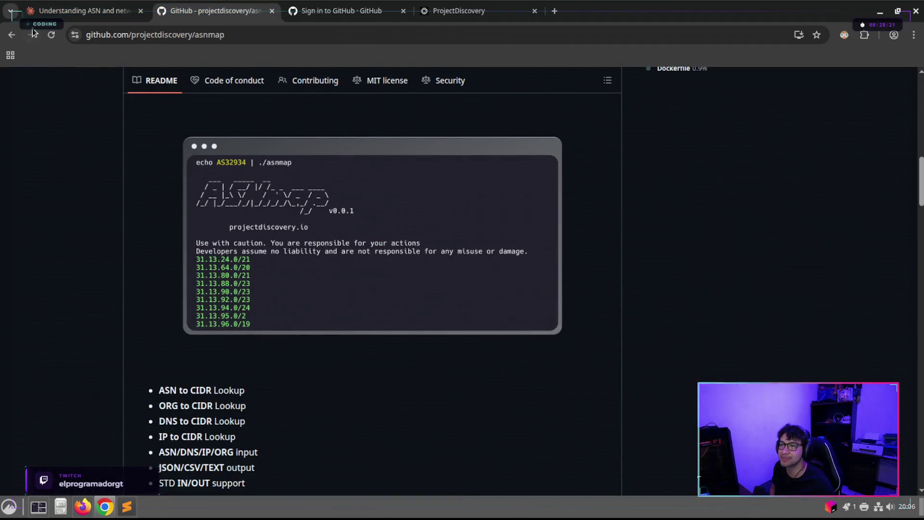
left_click(83, 506)
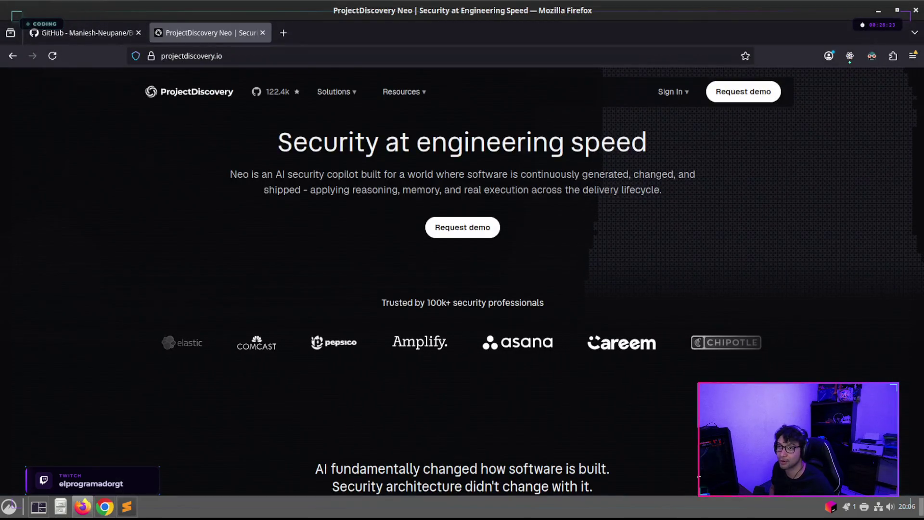
left_click(81, 33)
scroll(287, 221, "down", 4)
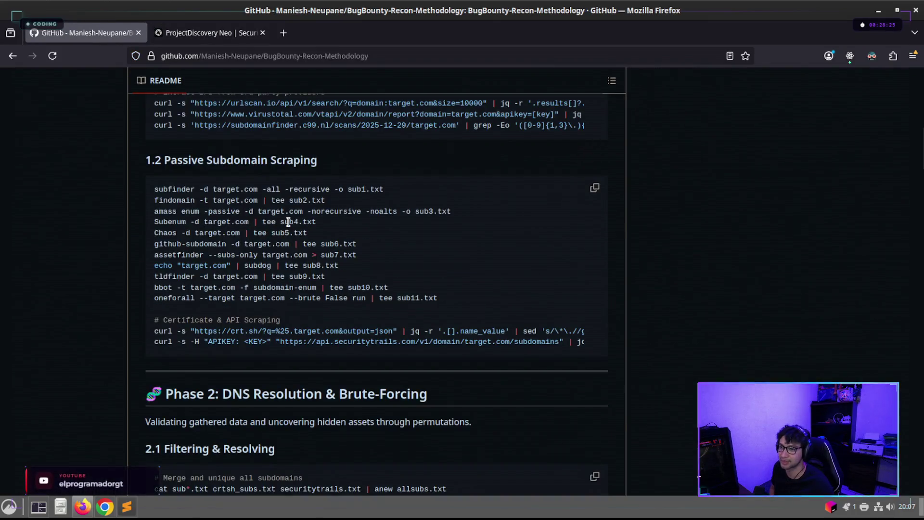
scroll(288, 221, "up", 2)
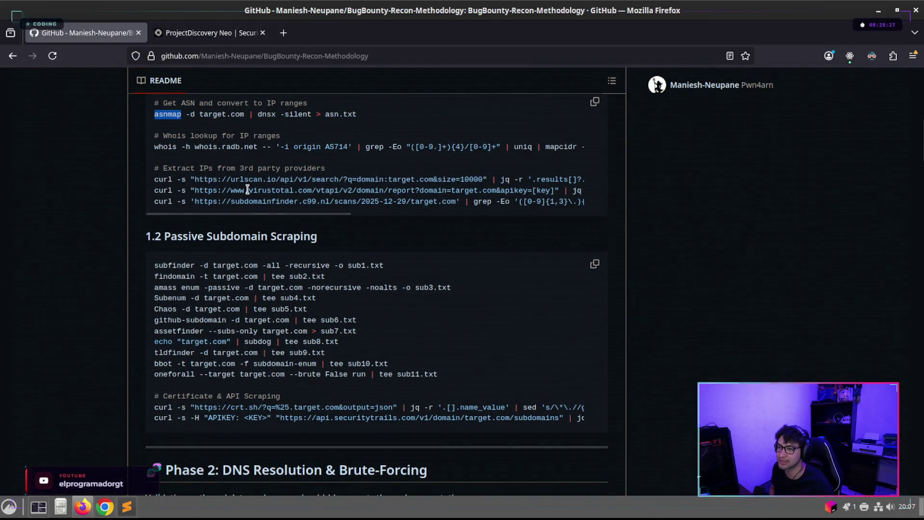
scroll(183, 245, "up", 2)
scroll(265, 198, "down", 6)
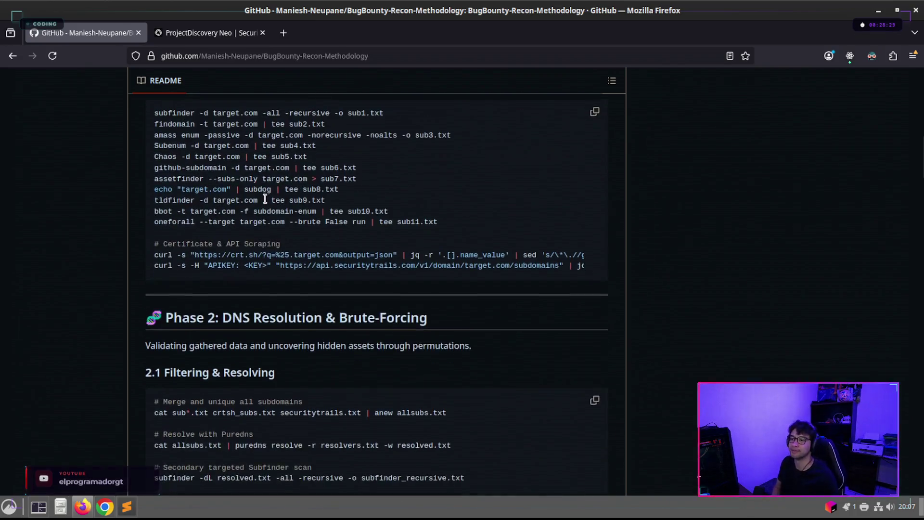
scroll(215, 134, "up", 2)
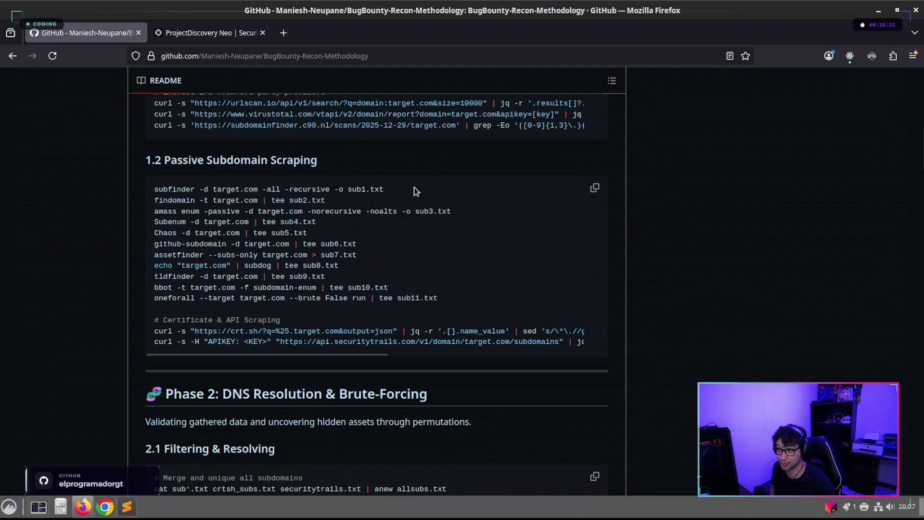
left_click_drag(414, 191, 154, 190)
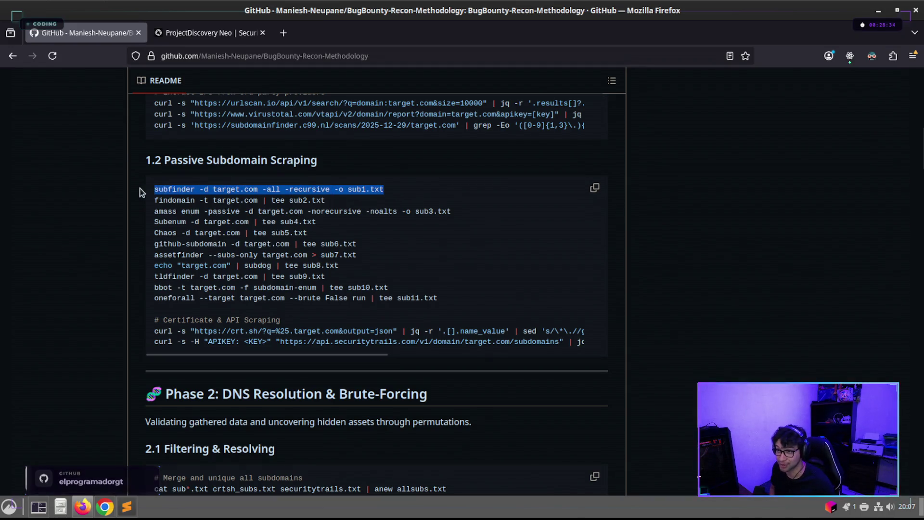
- Paste the subfinder command in Sublime Text and change its target domain to eduquest.elprogramadorgt.fun
left_click(126, 508)
key("ctrl+v")
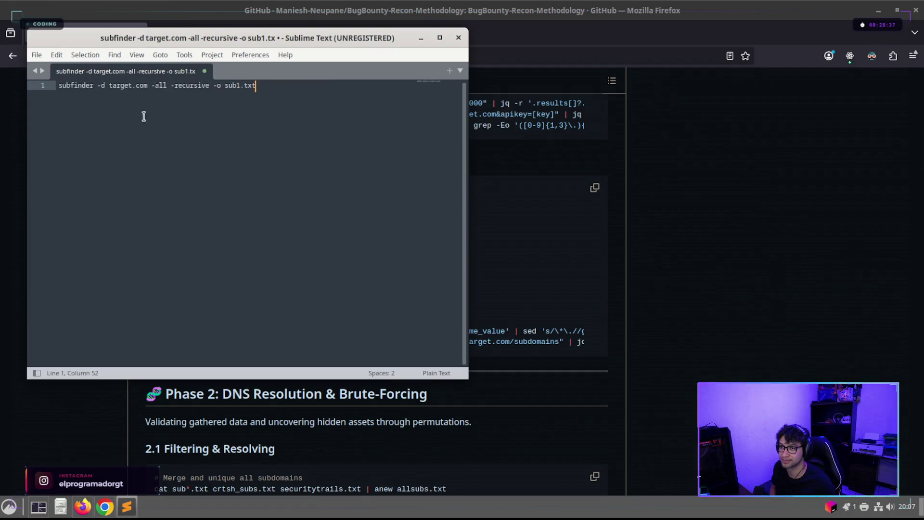
double_click(121, 85)
double_click(120, 85)
type("e")
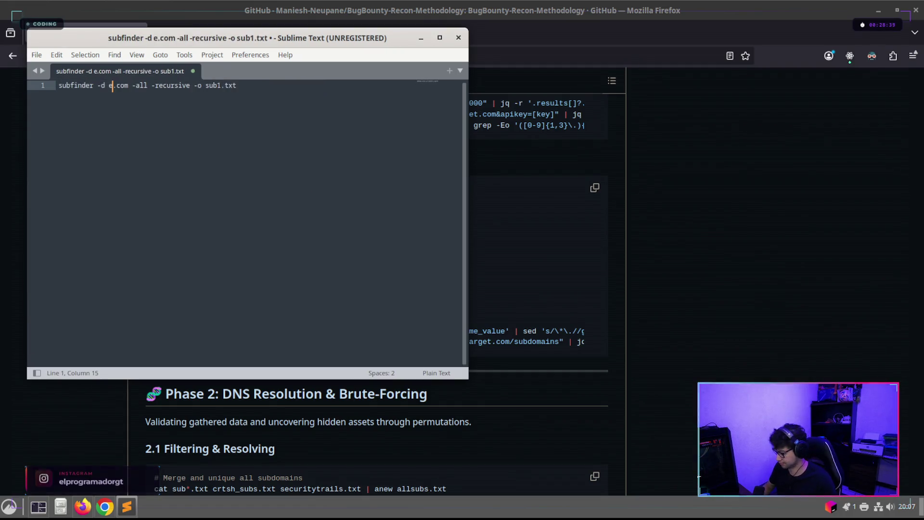
type("duquest.elprogram")
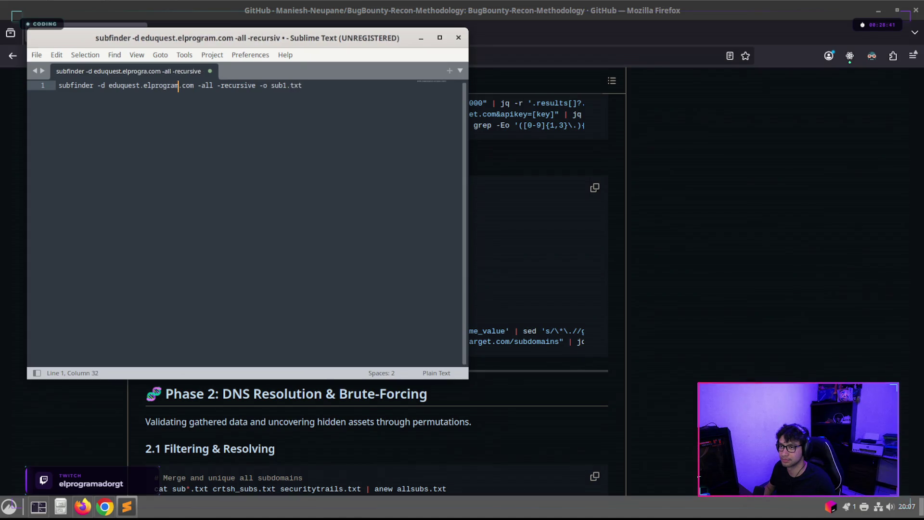
type("adorgt")
key("Right")
type("v")
key("Right")
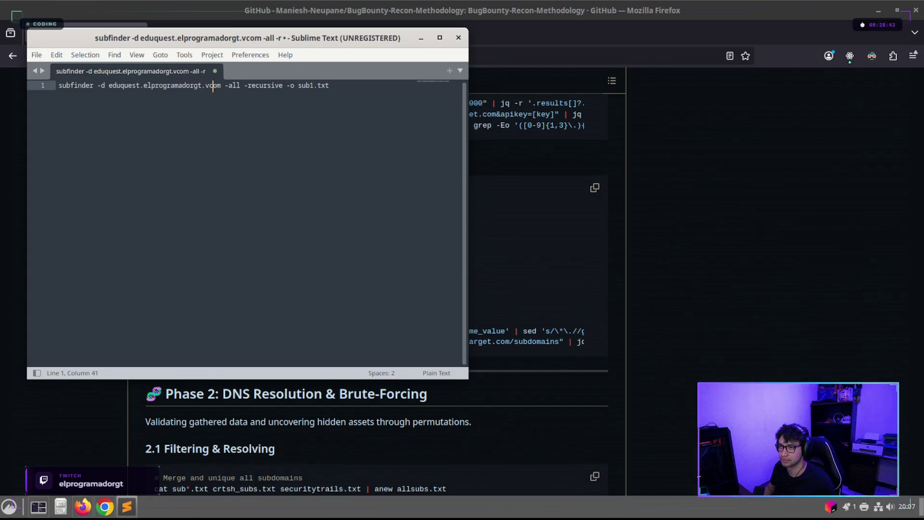
key("BackSpace")
key("BackSpace")
key("BackSpace")
key("Delete")
type("fun")
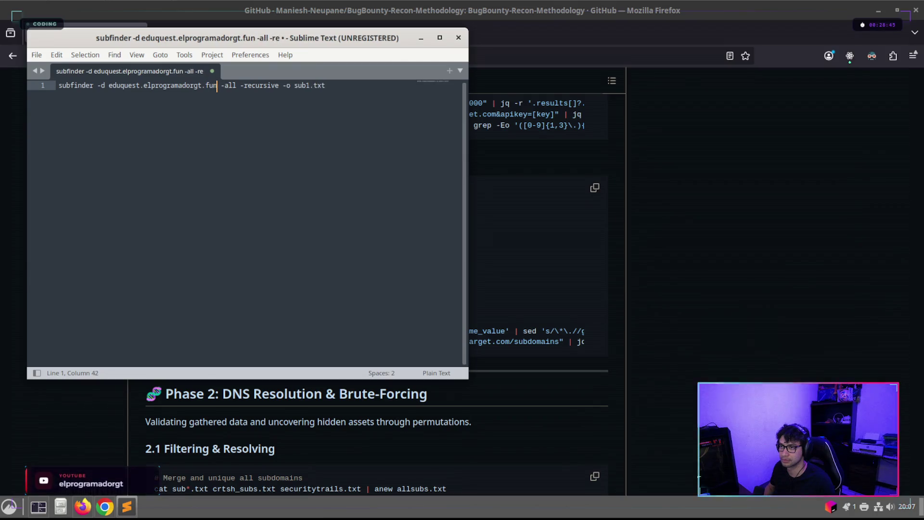
- Copy the whole adapted subfinder command line
key("ctrl+a")
key("ctrl+c")
left_click(251, 132)
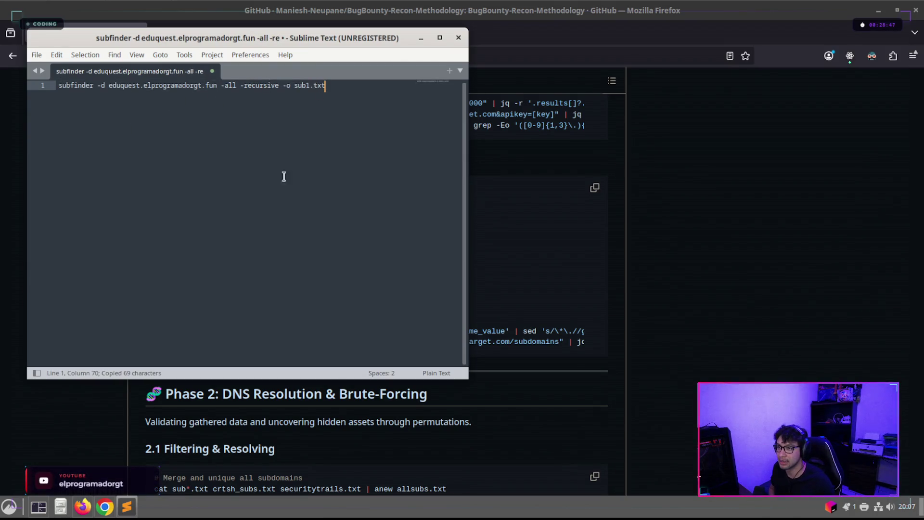
left_click(127, 506)
left_click(38, 506)
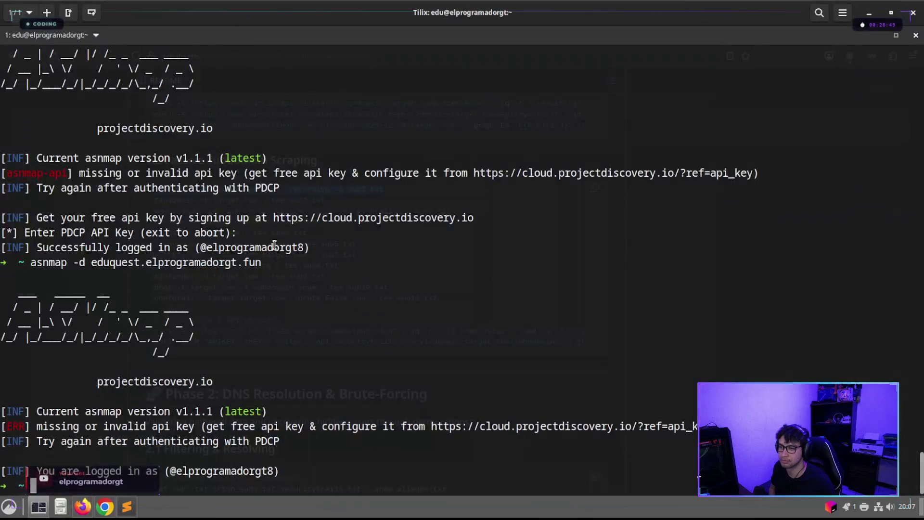
- Clear the screen, then create and enter a 'scanning' folder on the Desktop
key("ctrl+l")
type("cd ")
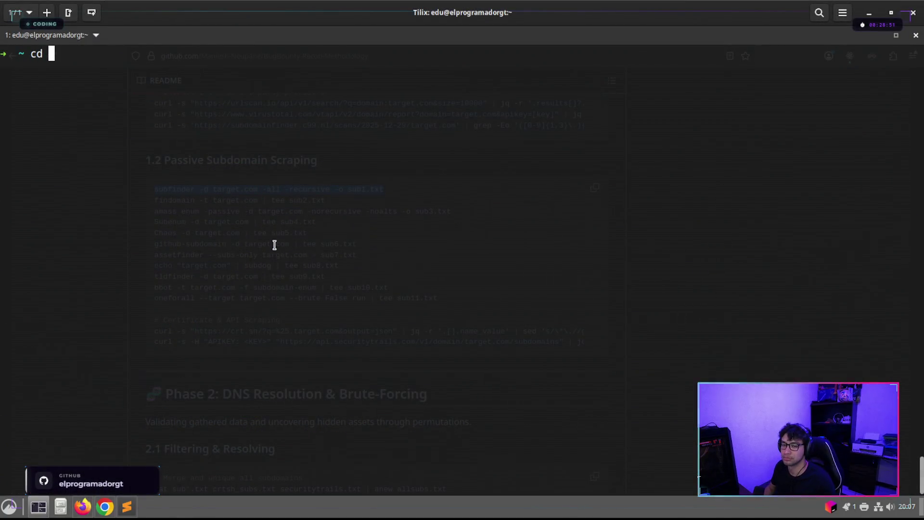
type("Desk")
key("Tab")
key("Return")
type("mkdi")
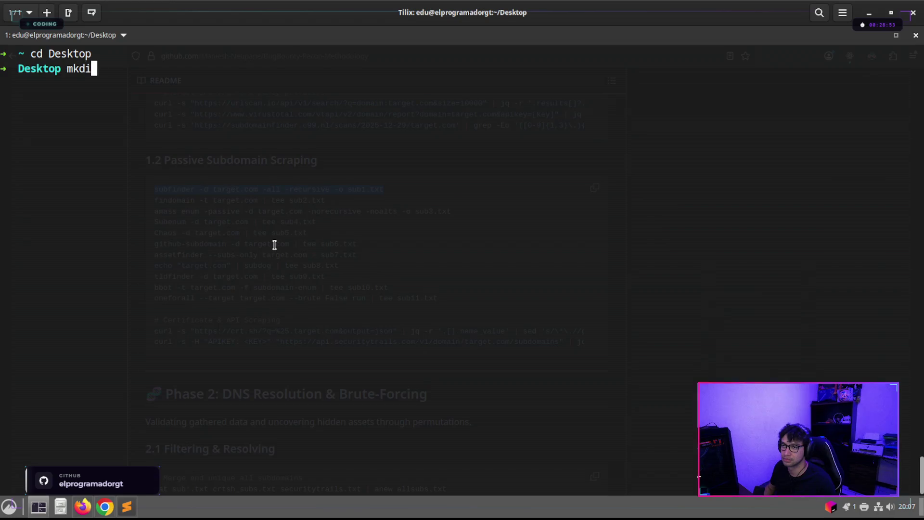
type("r")
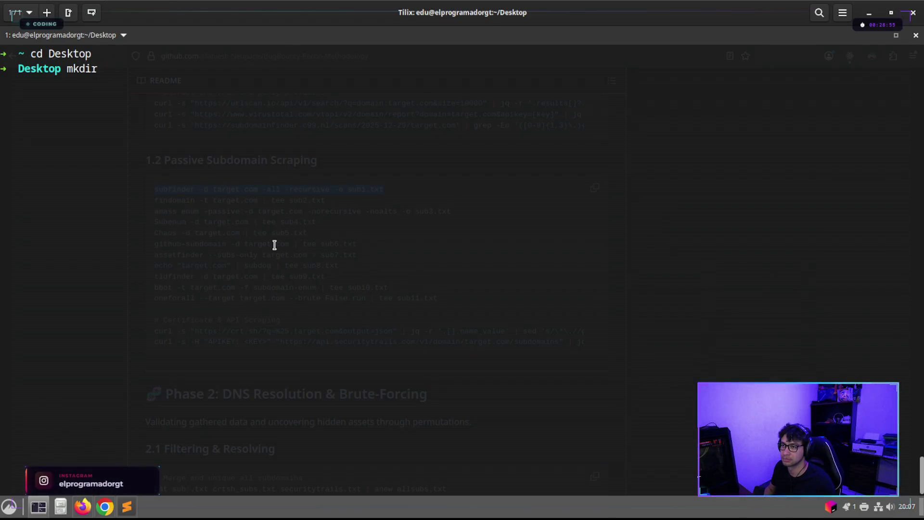
type(" scanning")
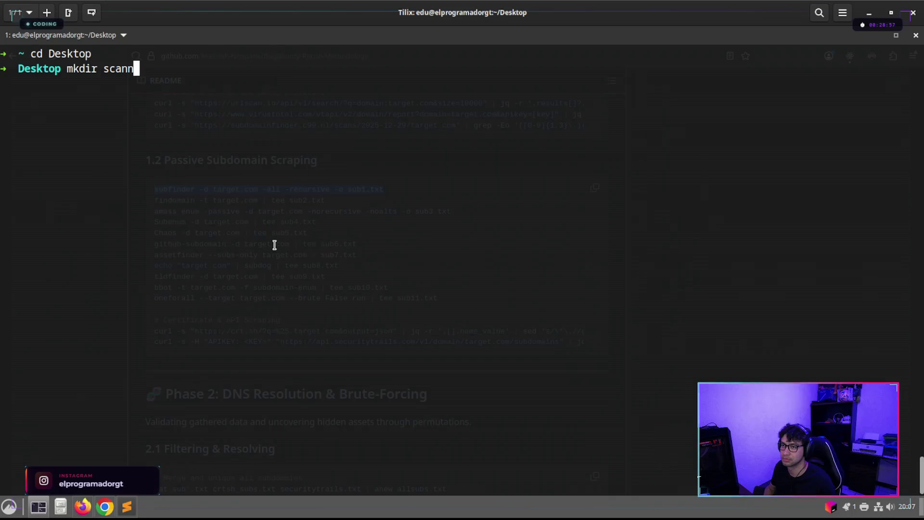
key("Return")
type("cd sc")
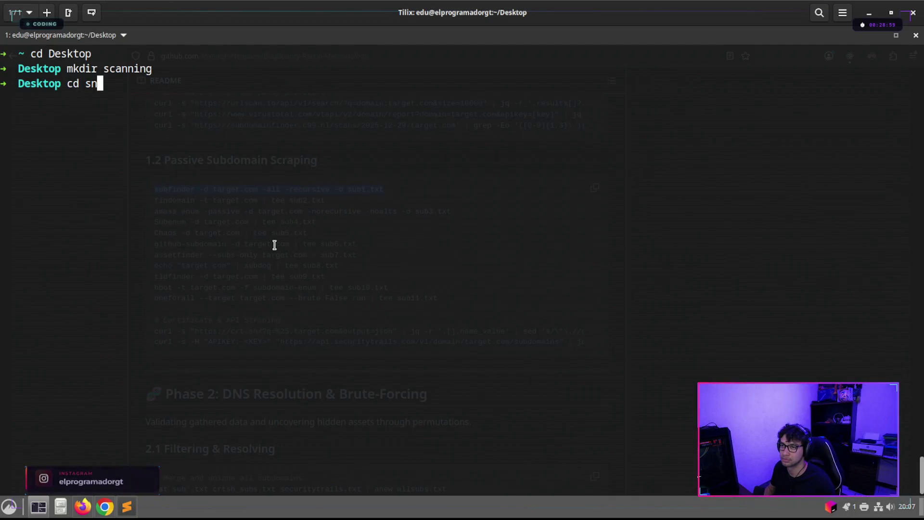
key("Tab")
key("Return")
- Run the pasted subfinder command, which is not found, then try apt install subfinder as root
key("ctrl+shift+v")
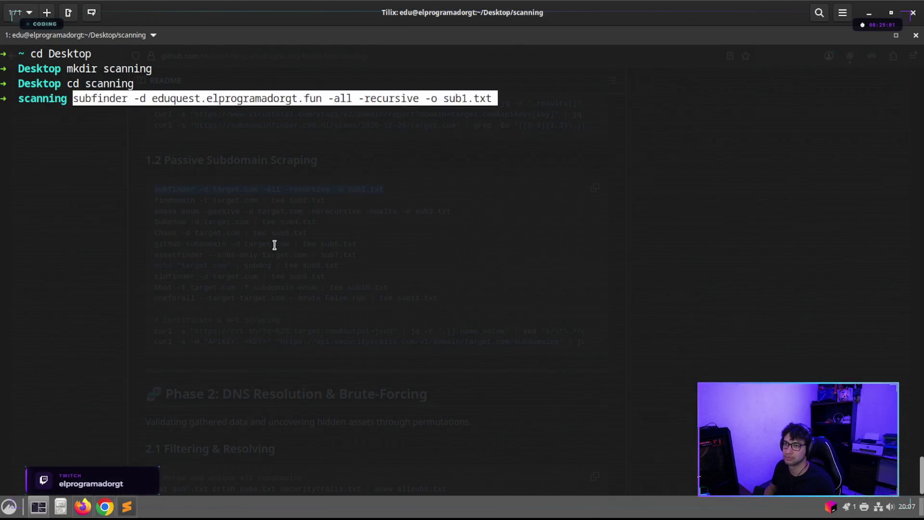
key("Return")
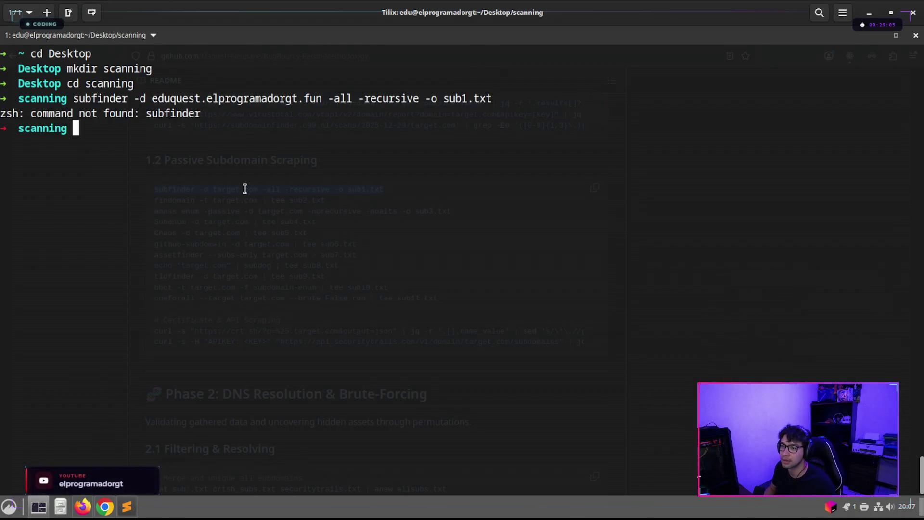
type("su")
key("Return")
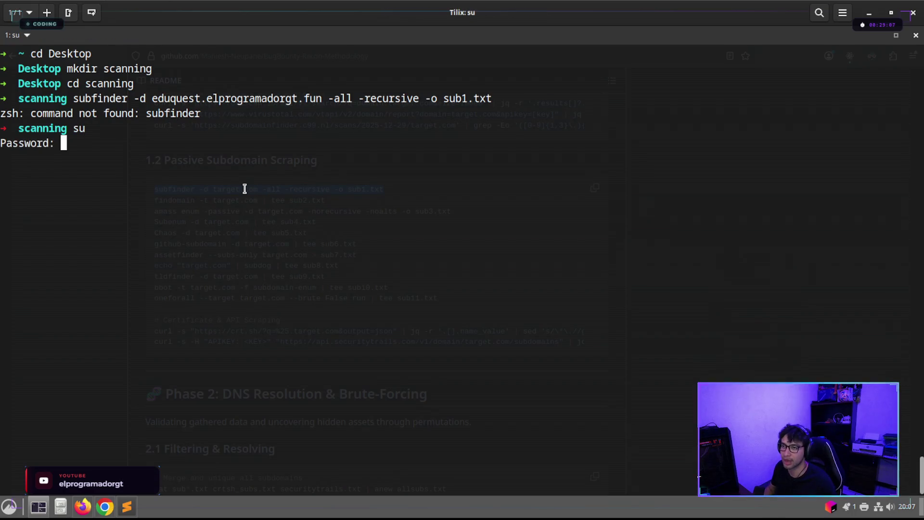
key("Return")
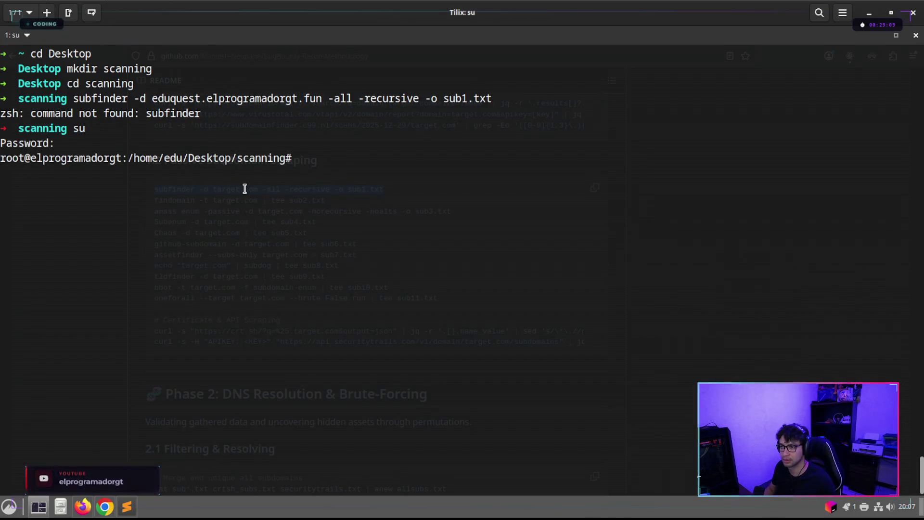
type("apt ins")
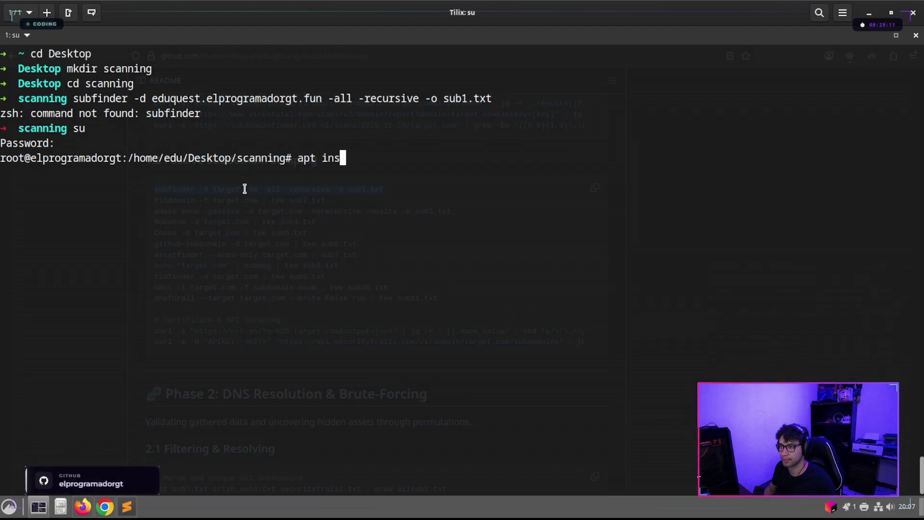
type("tall subfinder")
key("Return")
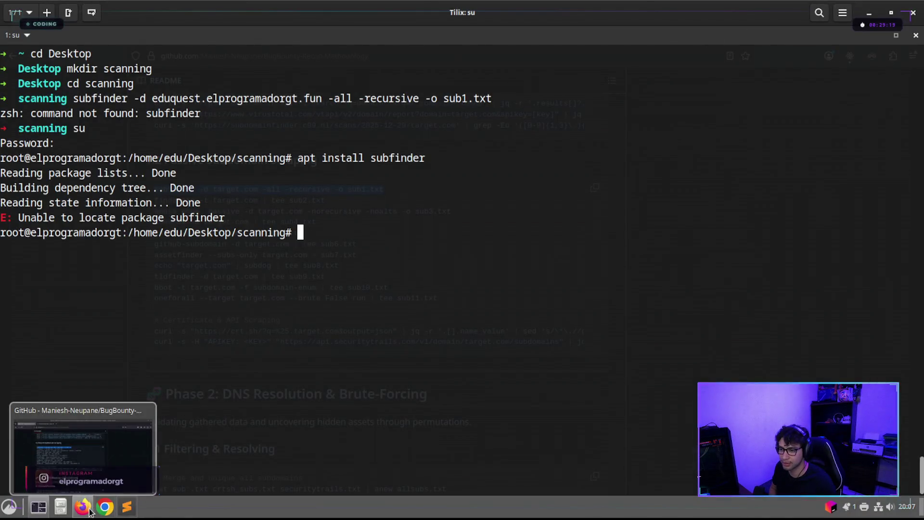
- Copy just the word 'subfinder' from the README's 1.2 passive scraping commands, then return to Tilix
left_click(82, 507)
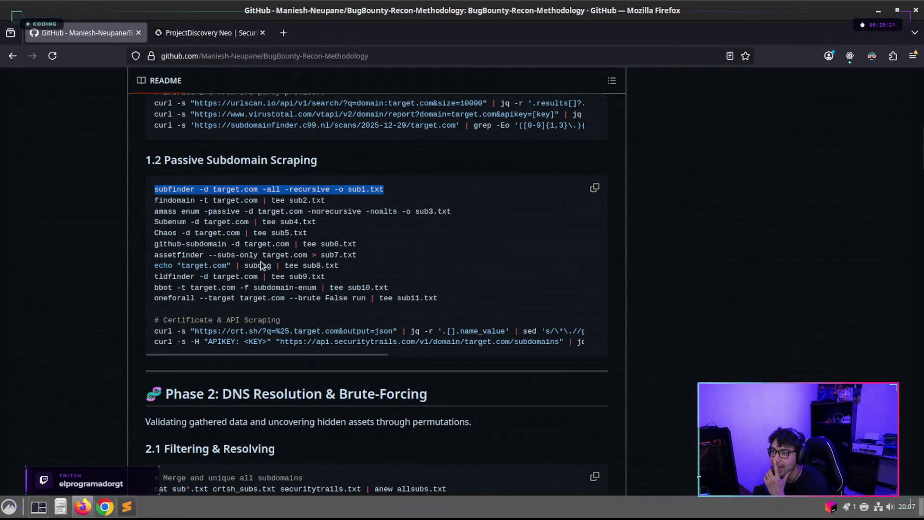
scroll(261, 261, "down", 5)
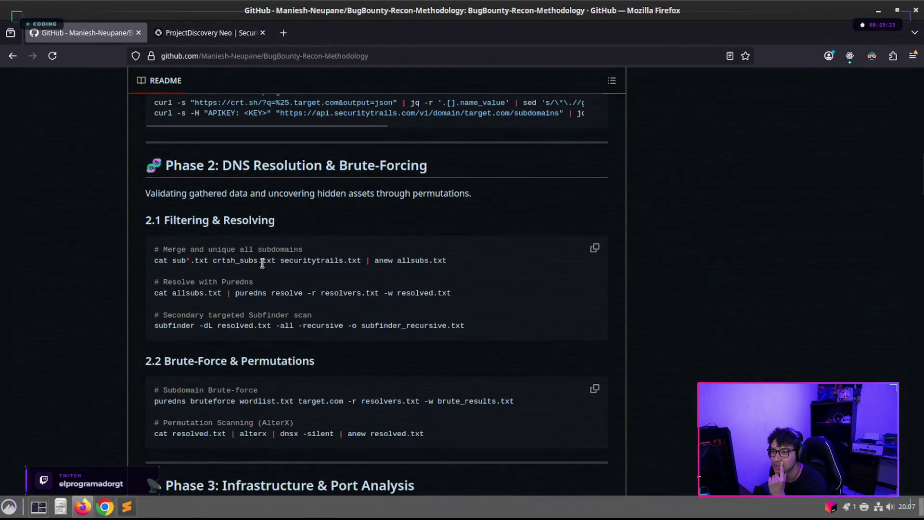
scroll(262, 263, "down", 3)
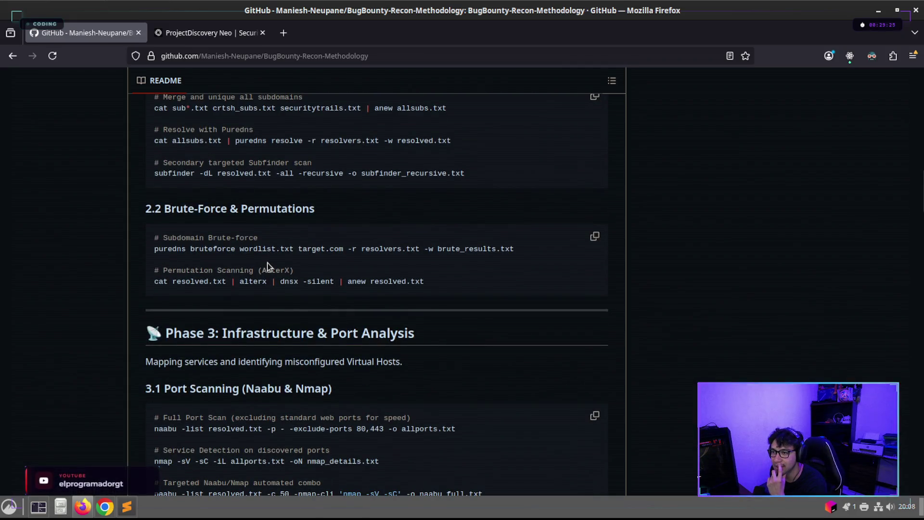
scroll(267, 262, "down", 6)
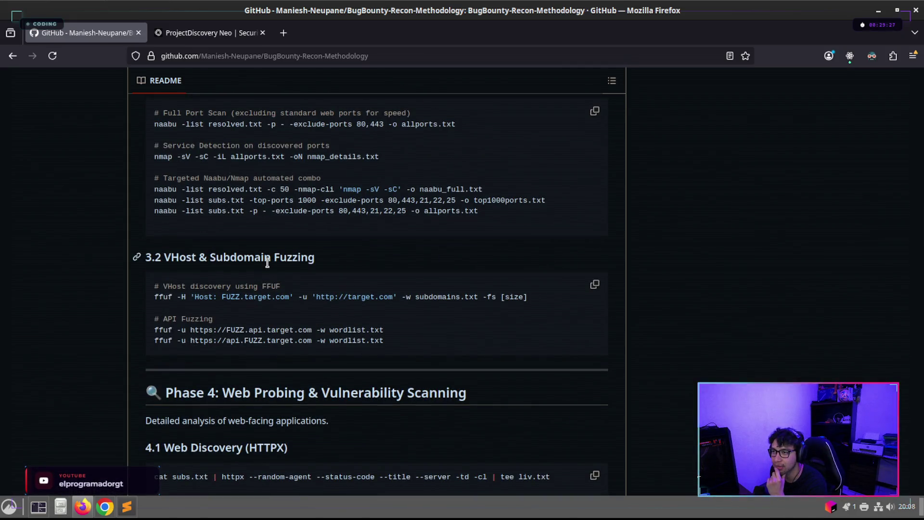
scroll(267, 262, "up", 14)
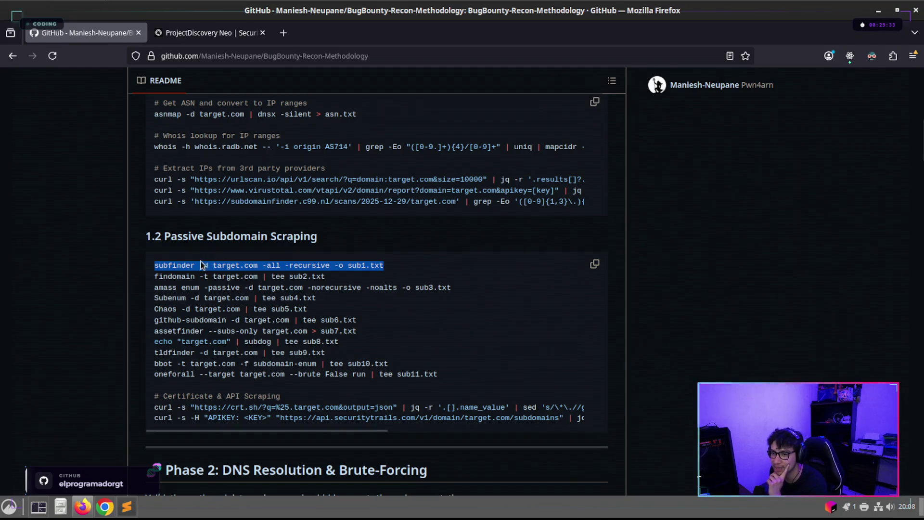
double_click(184, 266)
key("ctrl+c")
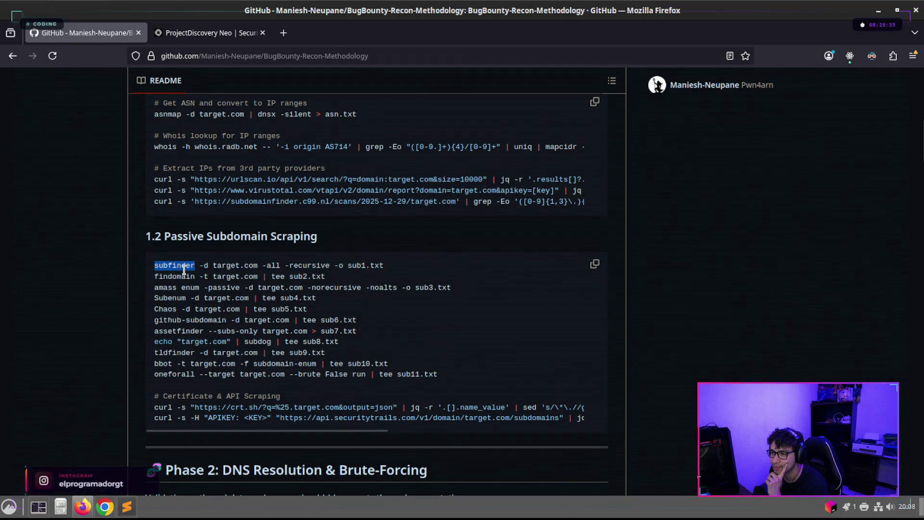
left_click(126, 507)
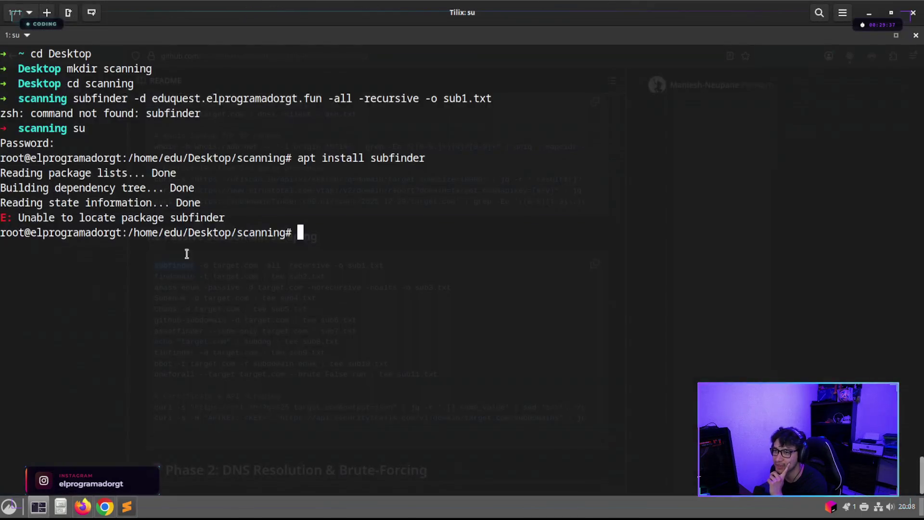
- Run subfinder to confirm it's missing, retry 'apt install subfinder', then return to the Firefox README
type("subfinder")
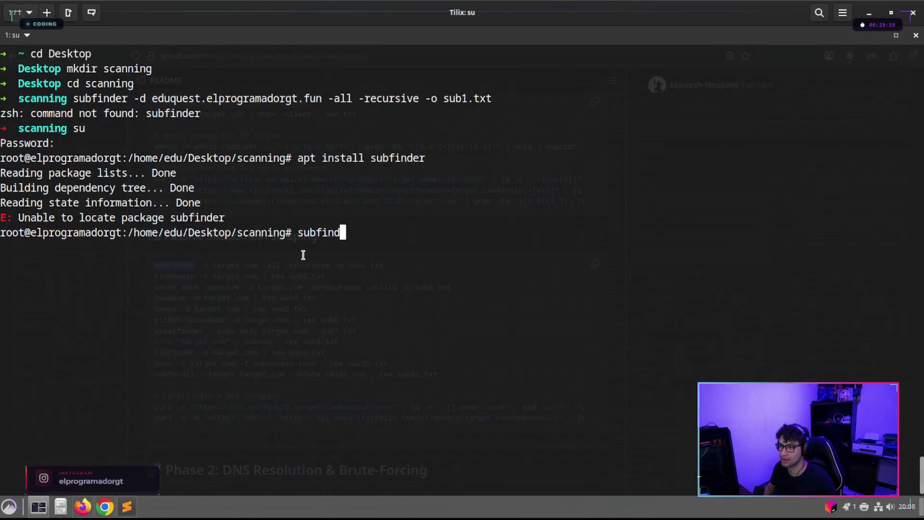
key("Return")
type("apt")
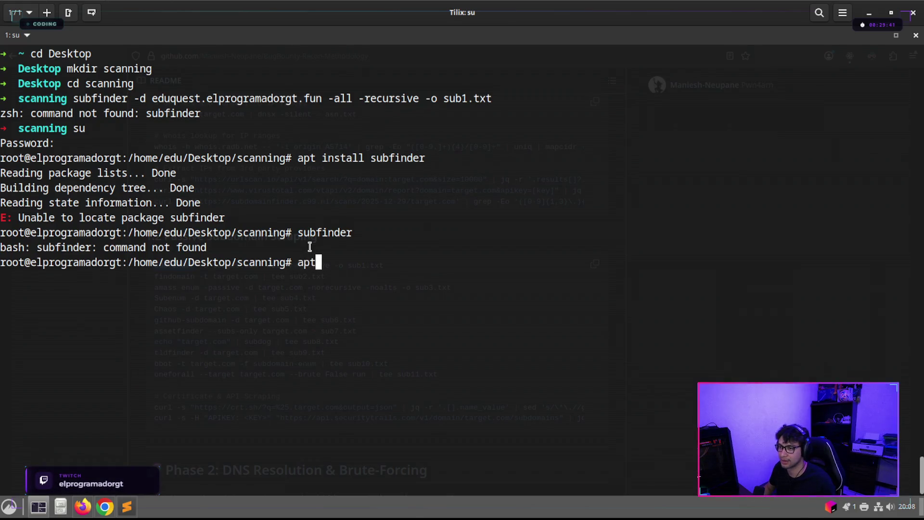
type(" install subfinder")
key("Return")
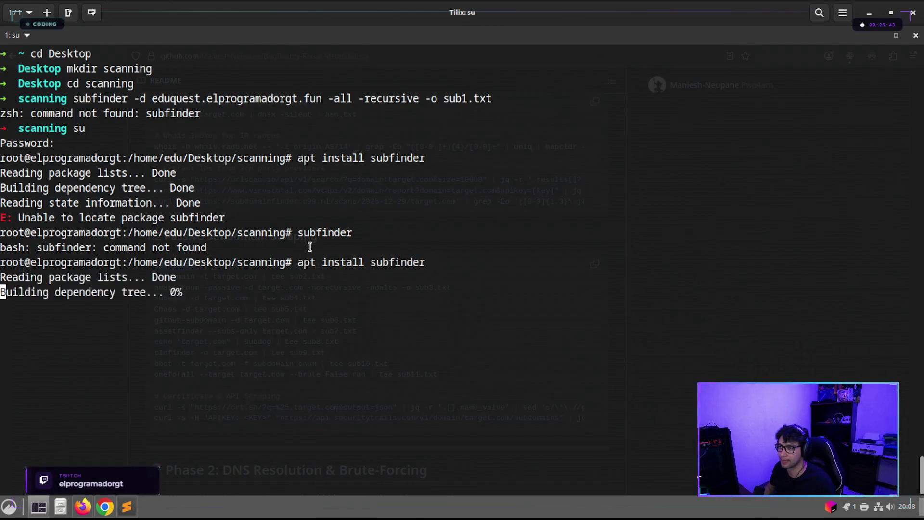
left_click(87, 507)
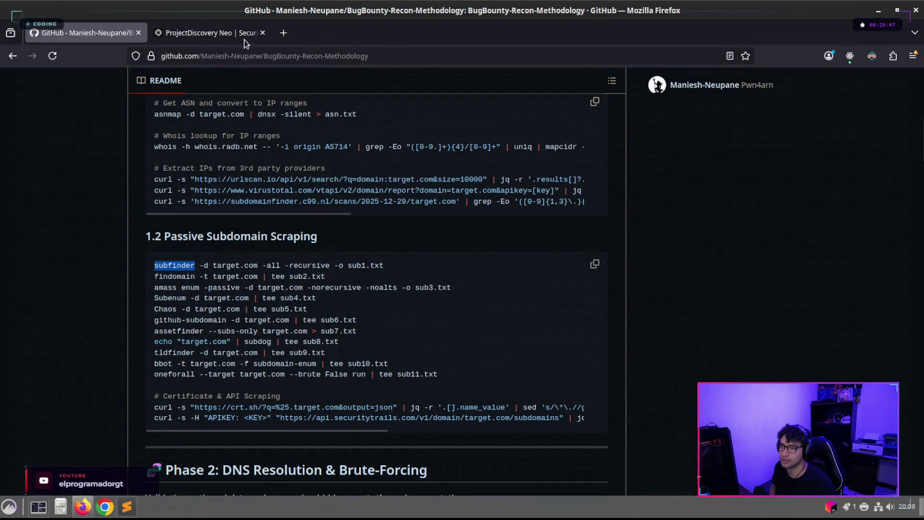
left_click(294, 33)
key("ctrl+v")
key("Return")
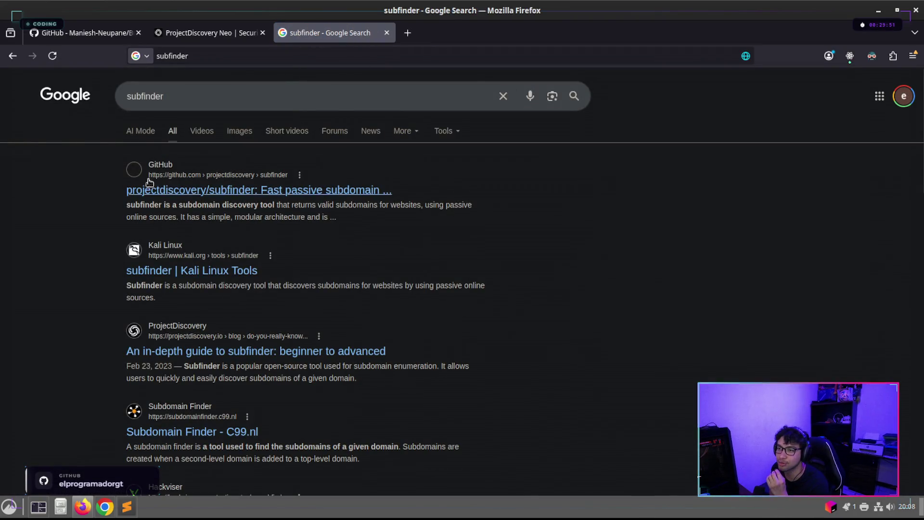
left_click(386, 33)
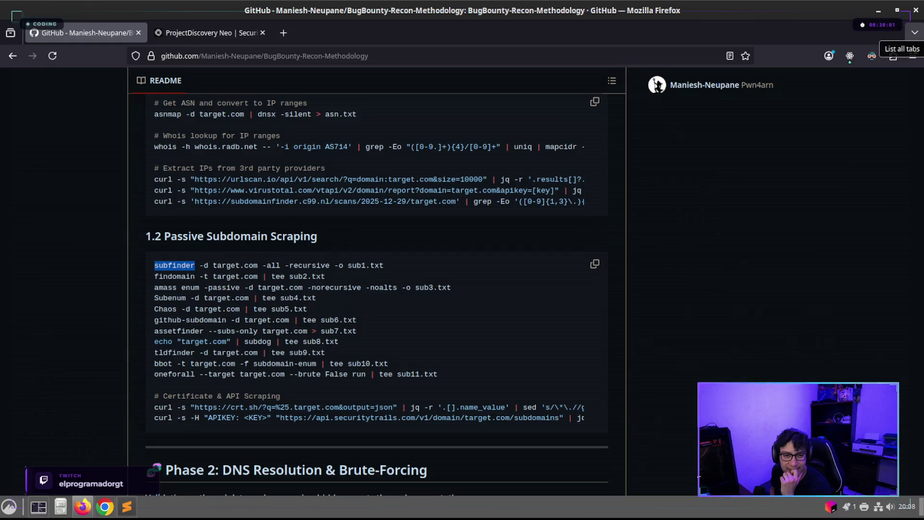
scroll(161, 287, "up", 5)
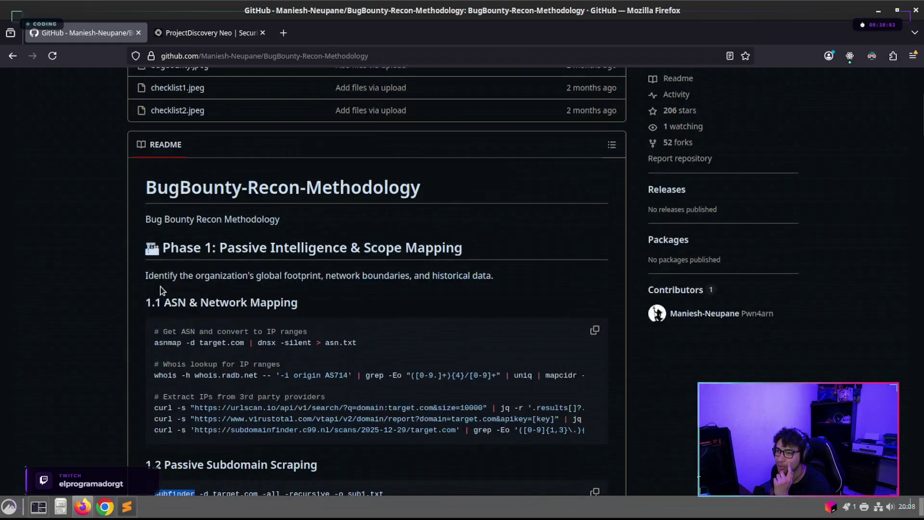
scroll(160, 287, "down", 8)
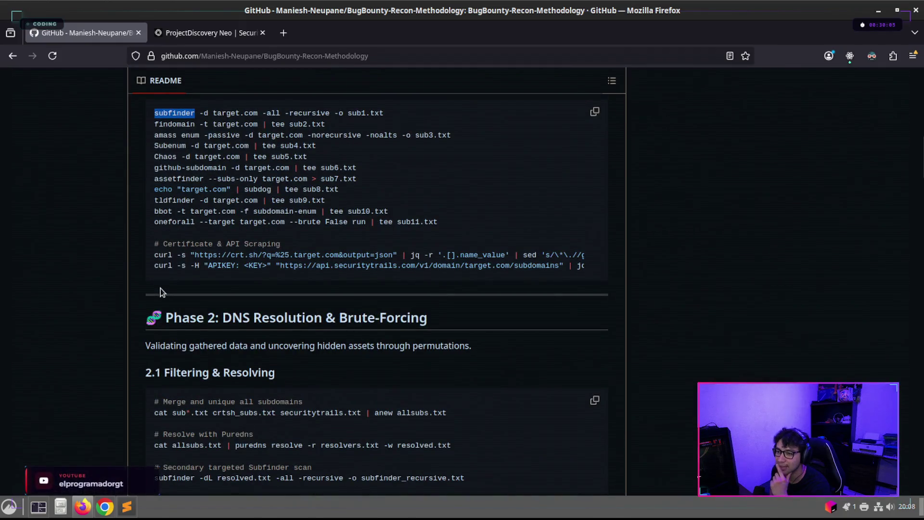
scroll(160, 287, "down", 2)
scroll(161, 288, "down", 3)
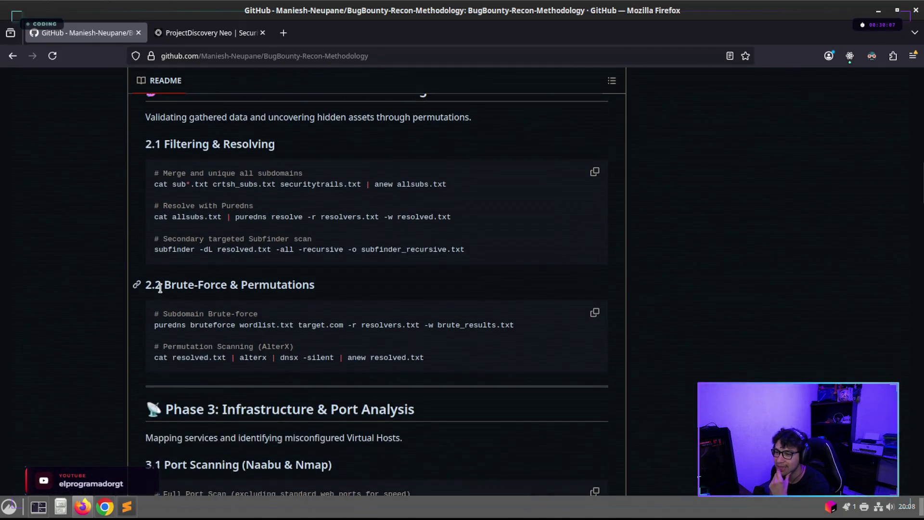
scroll(160, 288, "up", 7)
scroll(160, 288, "up", 2)
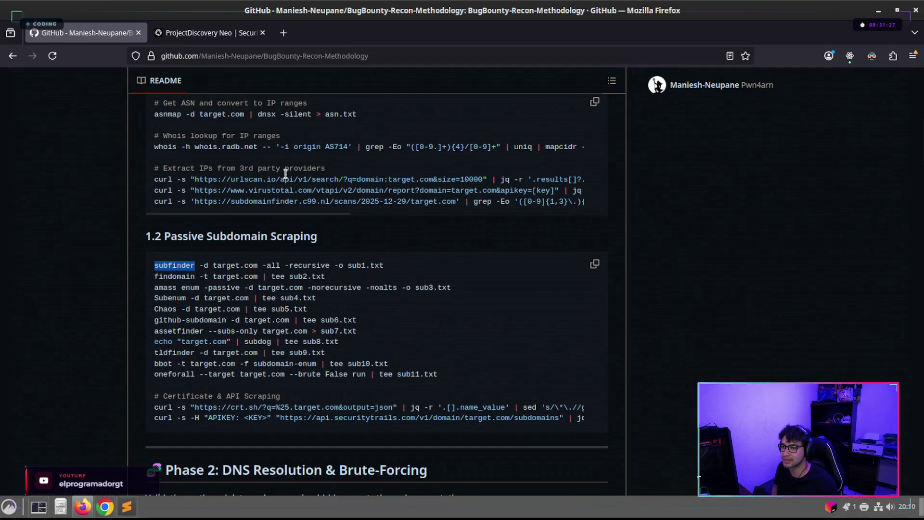
scroll(336, 298, "down", 10)
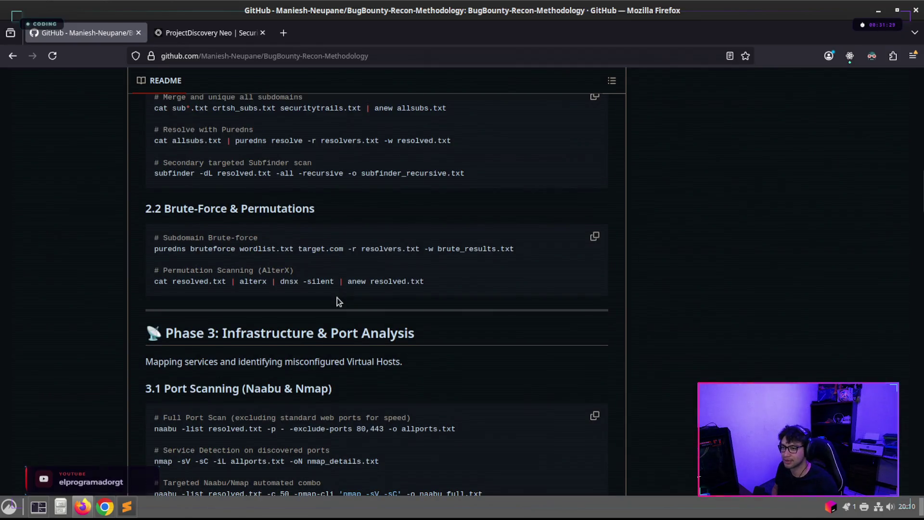
scroll(337, 298, "down", 2)
scroll(336, 296, "down", 15)
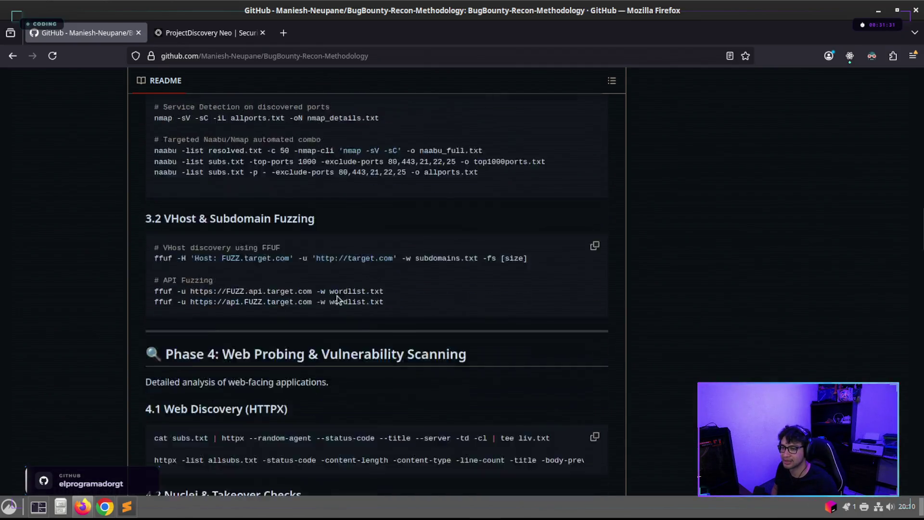
left_click(276, 53)
- Load the PentestingEverything repo, browse its Web Application Security section, then paste the recon methodology address
type("github.com/m14r41/PentestingEverything")
key("Return")
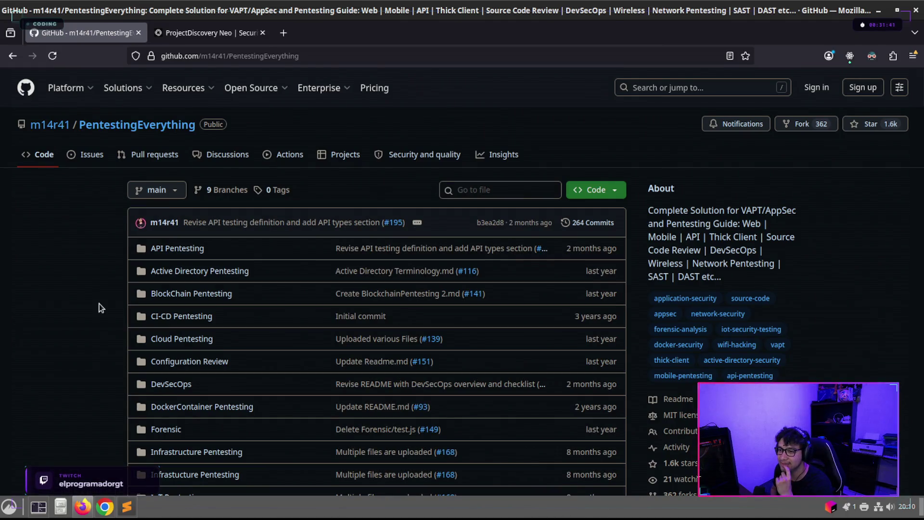
scroll(99, 304, "down", 15)
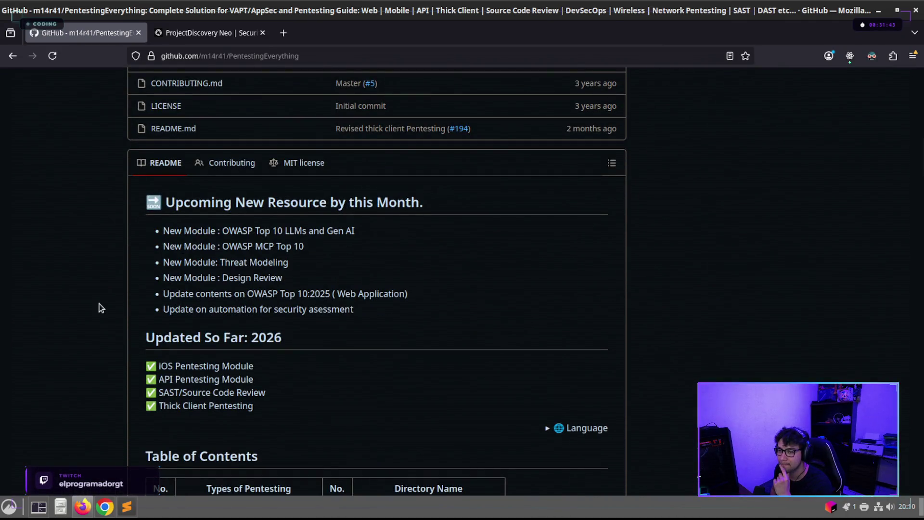
scroll(99, 304, "down", 5)
scroll(112, 293, "down", 3)
scroll(112, 292, "up", 3)
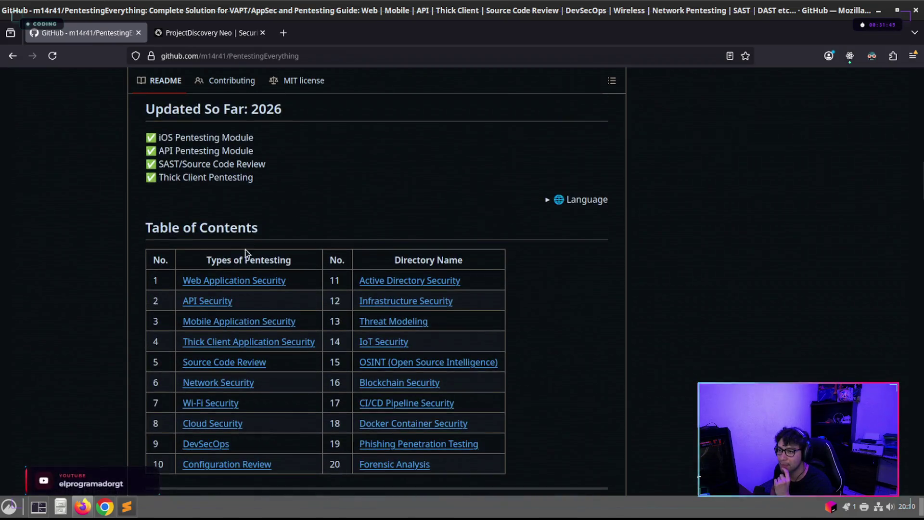
left_click(235, 282)
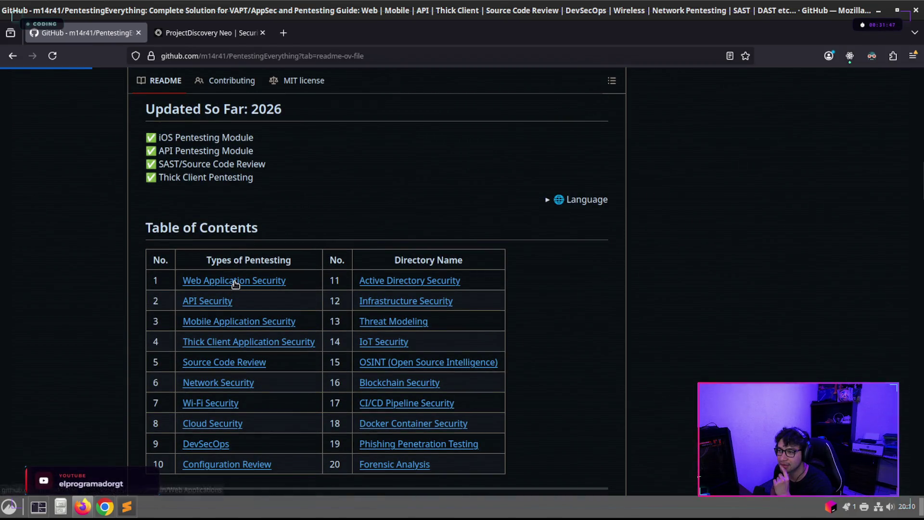
scroll(235, 282, "down", 15)
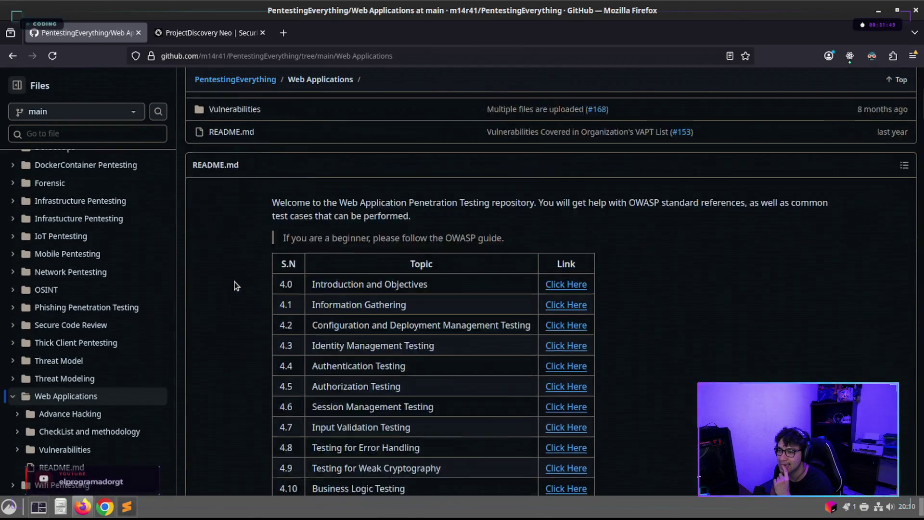
scroll(235, 284, "down", 10)
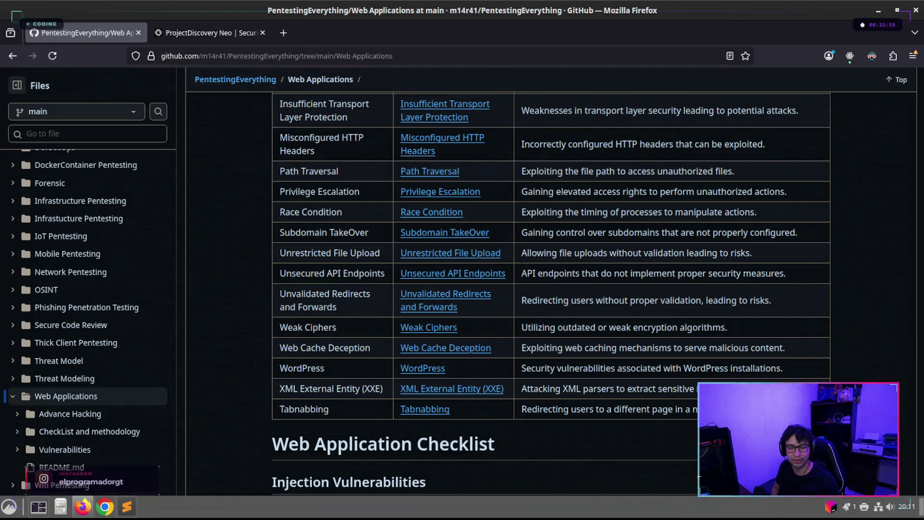
left_click(233, 53)
key("ctrl+v")
- Load the BugBounty-Recon-Methodology repository and look over its Phase 1 Passive Intelligence README
key("Return")
key("Return")
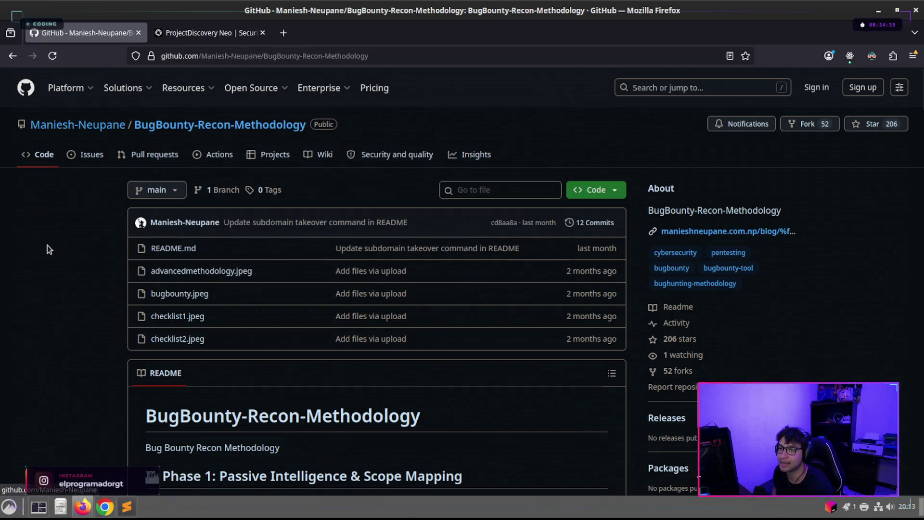
scroll(224, 265, "down", 6)
scroll(320, 247, "up", 5)
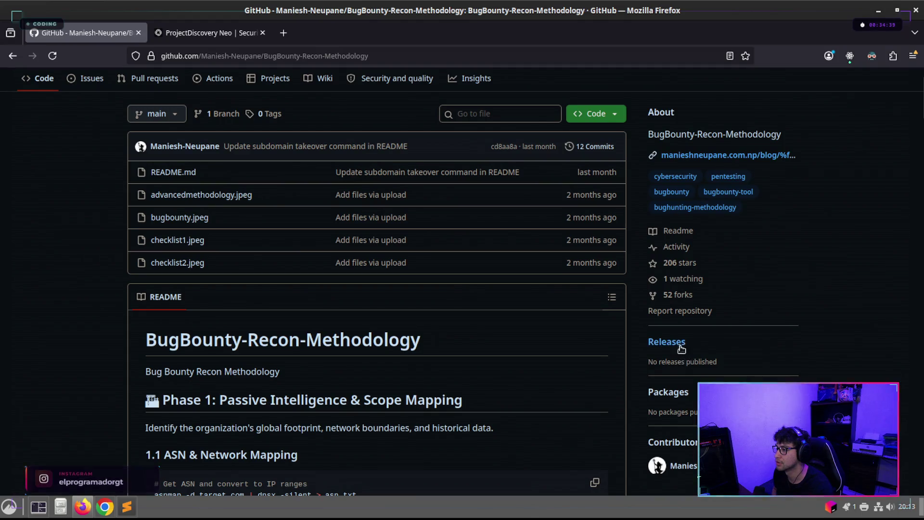
scroll(253, 233, "down", 4)
scroll(251, 231, "up", 6)
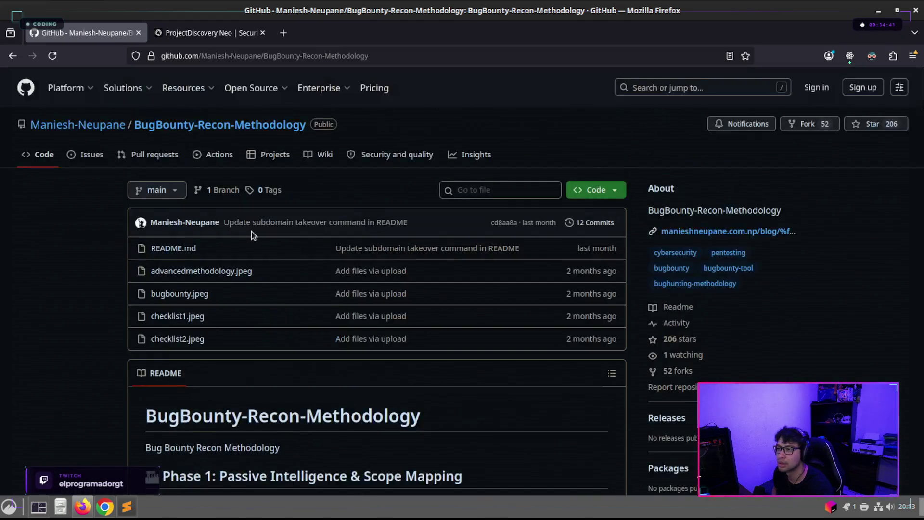
scroll(253, 233, "down", 10)
scroll(253, 233, "up", 10)
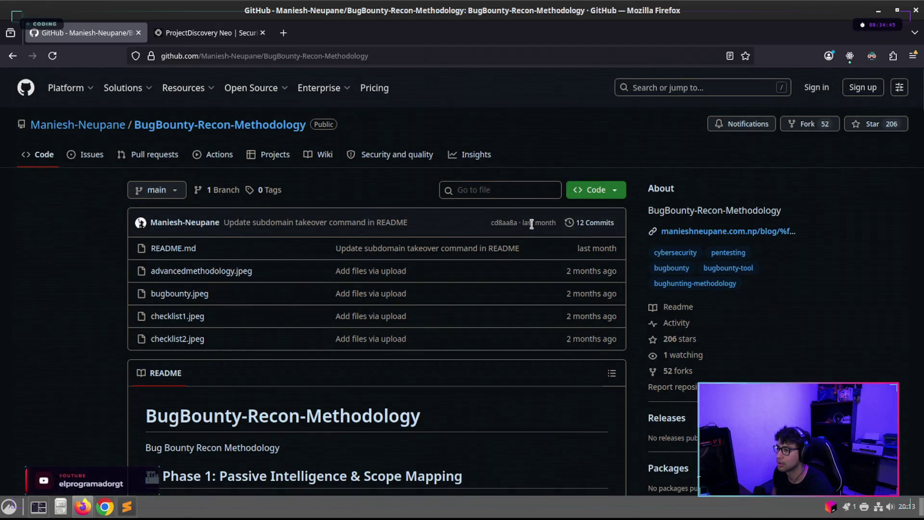
mouse_move(508, 221)
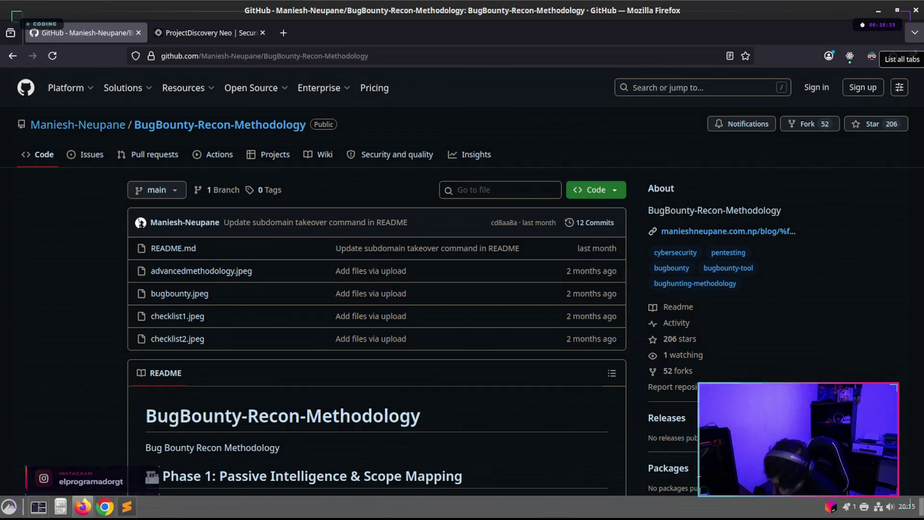
- Reload the ProjectDiscovery page in Firefox, dismiss the crash report, and switch to Chrome's asnmap README
left_click(210, 35)
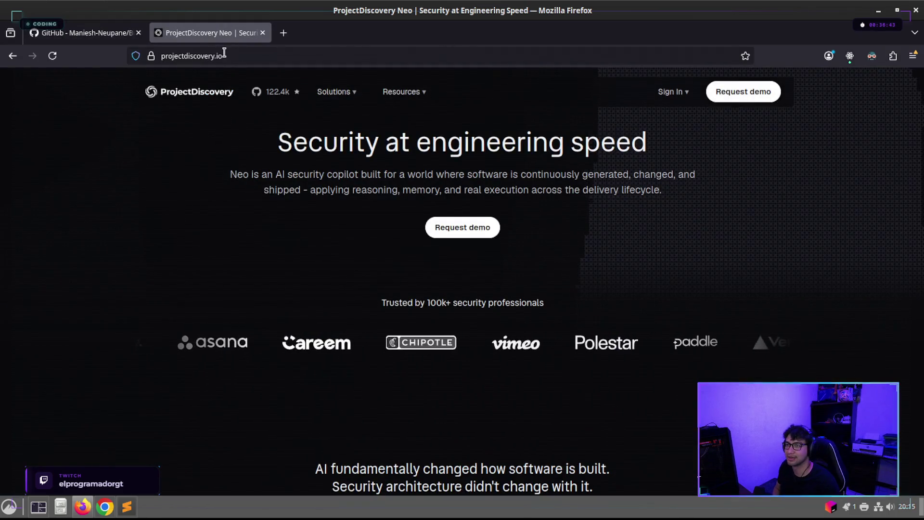
left_click(238, 57)
key("Return")
left_click(238, 58)
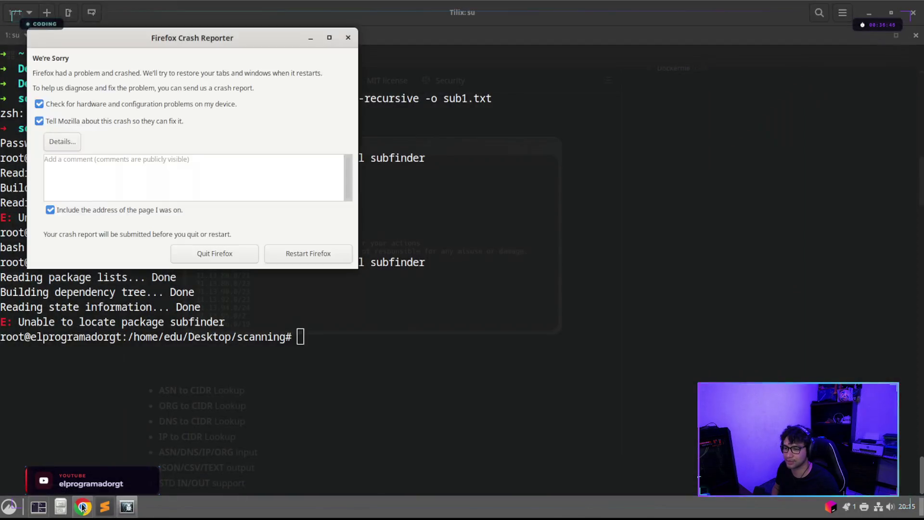
mouse_move(83, 508)
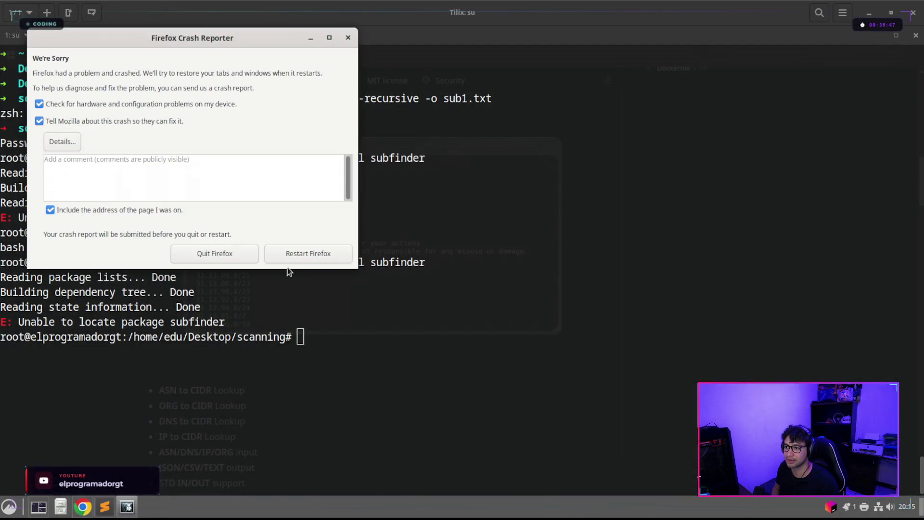
left_click(348, 39)
left_click(82, 506)
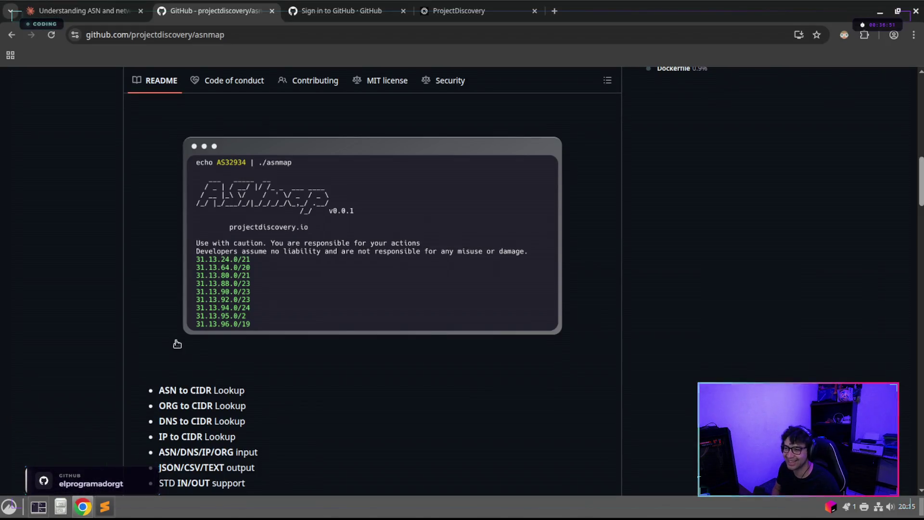
- View the ProjectDiscovery onboarding page and close its API key panel
left_click(337, 11)
left_click(481, 10)
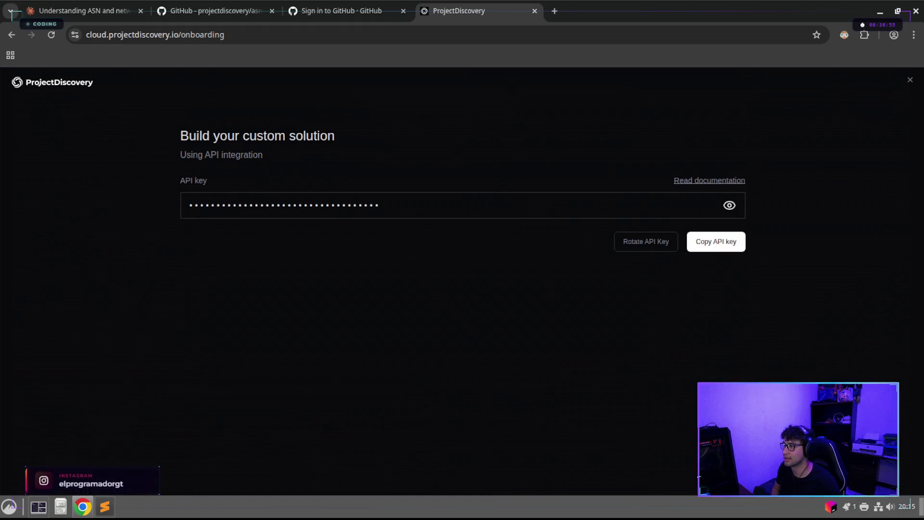
left_click(911, 79)
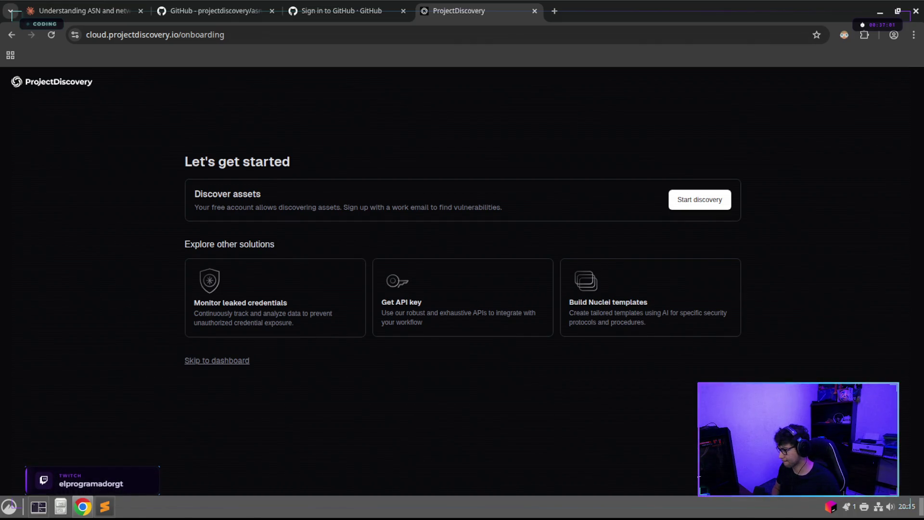
- Load the Offensivesecurity-Checklists repository URL in the asnmap tab
left_click(211, 11)
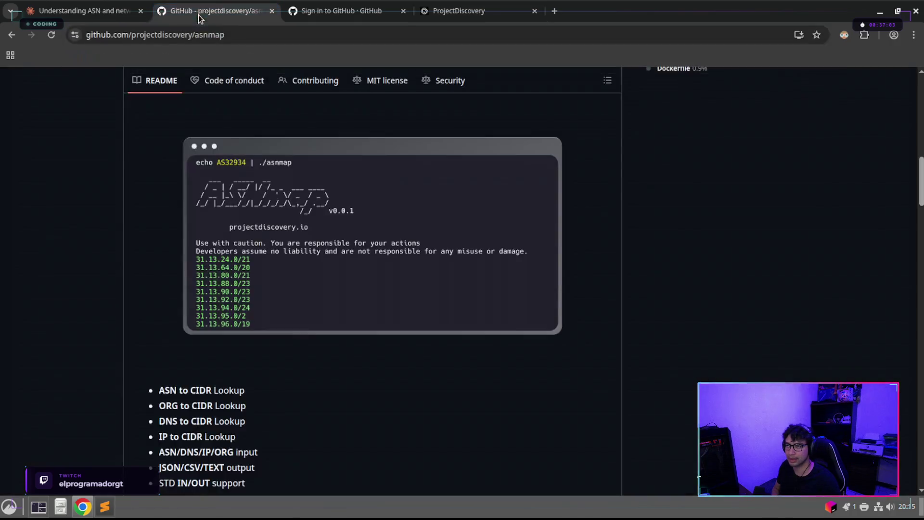
left_click(197, 39)
type("https://github.com/JoasASantos/Offensivesecurity-Checklists")
key("Return")
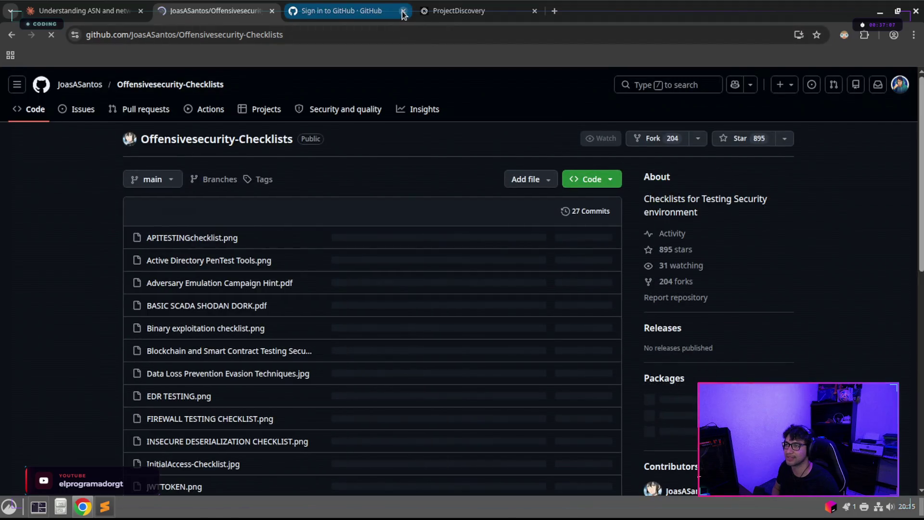
- Close the Sign in and ProjectDiscovery tabs and open APITESTINGchecklist.png in its own tab
left_click(403, 11)
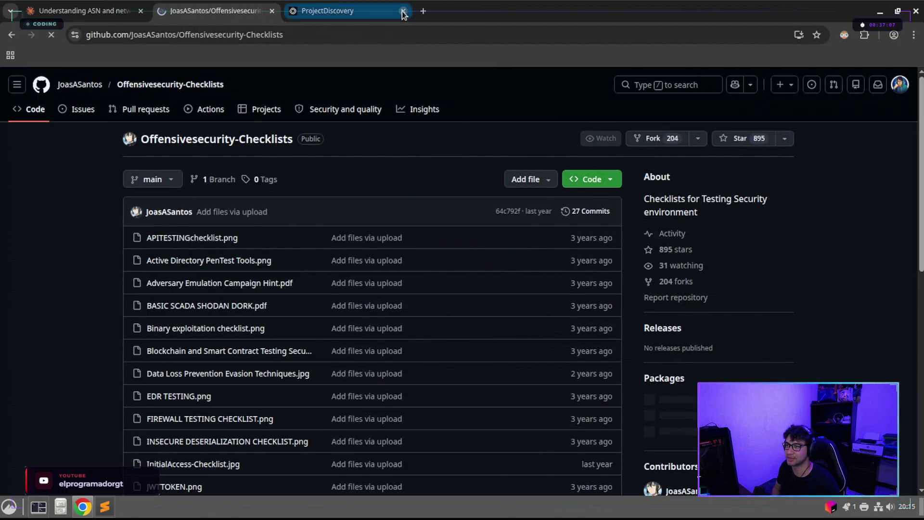
left_click(404, 10)
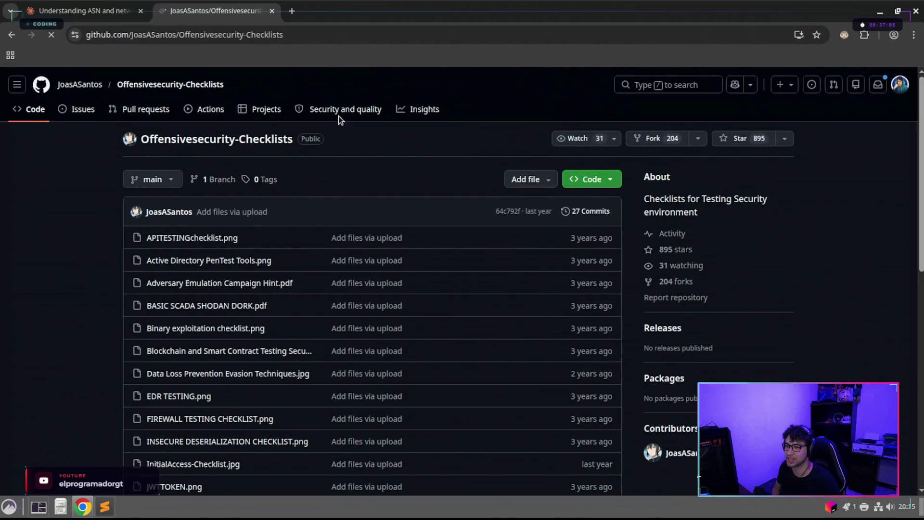
middle_click(194, 237)
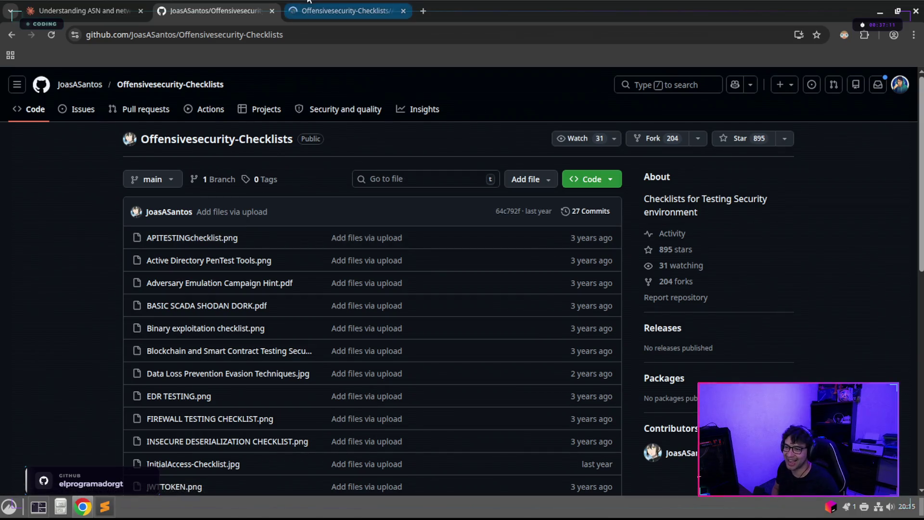
left_click(345, 12)
scroll(321, 291, "down", 6)
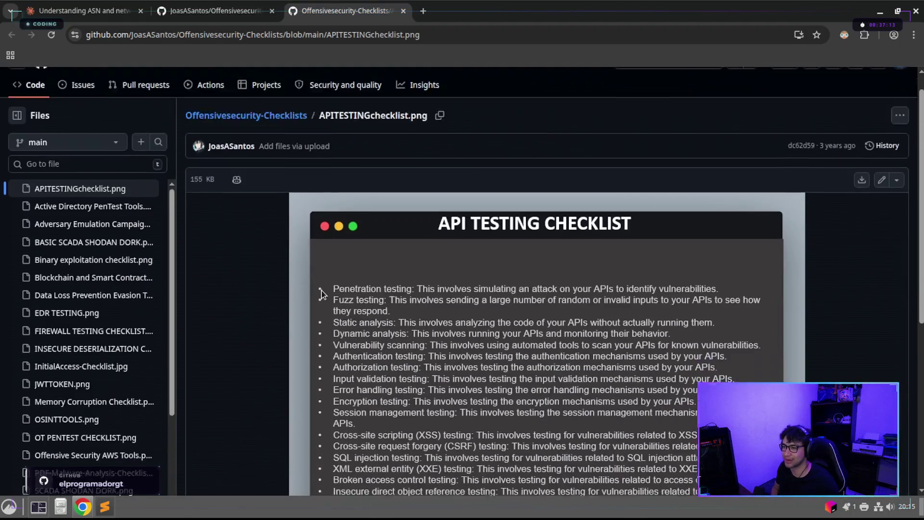
scroll(323, 296, "up", 6)
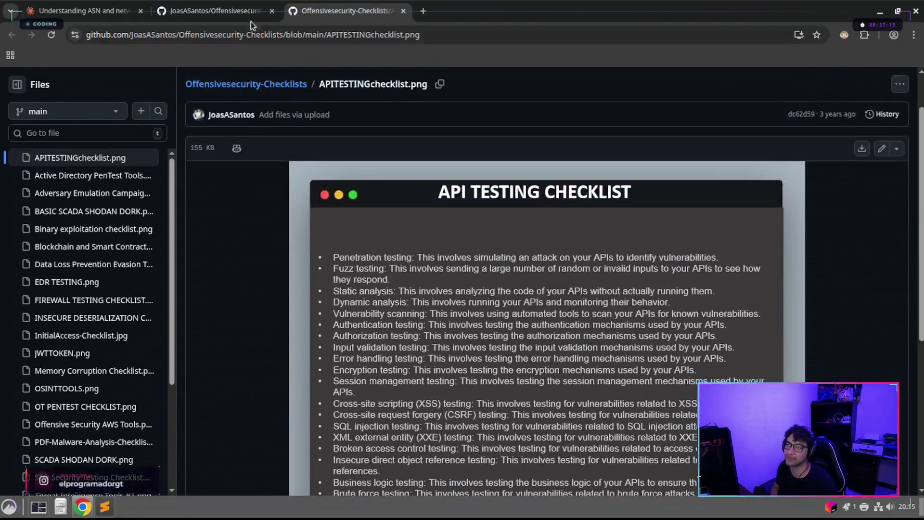
- Browse the repository file list, then go back and scroll through the API testing checklist image
key("ctrl+Page_Up")
scroll(351, 322, "down", 2)
scroll(351, 321, "down", 8)
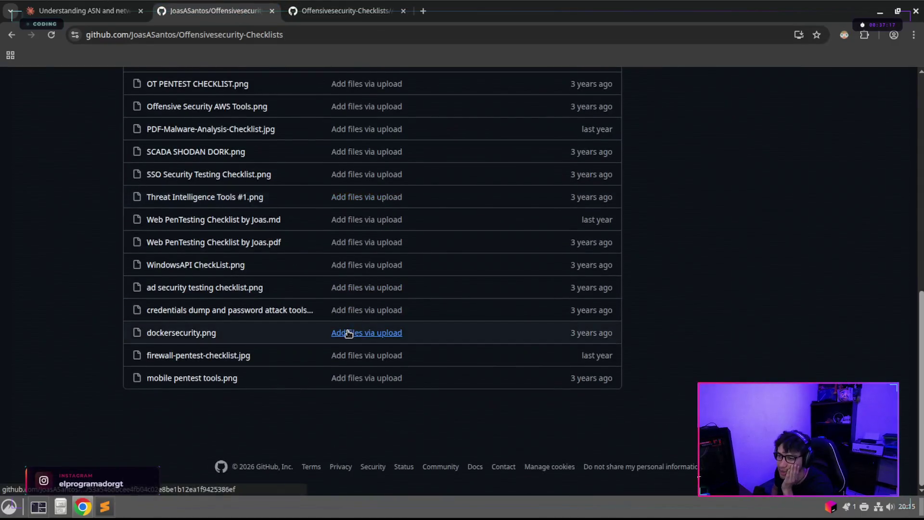
scroll(347, 330, "up", 10)
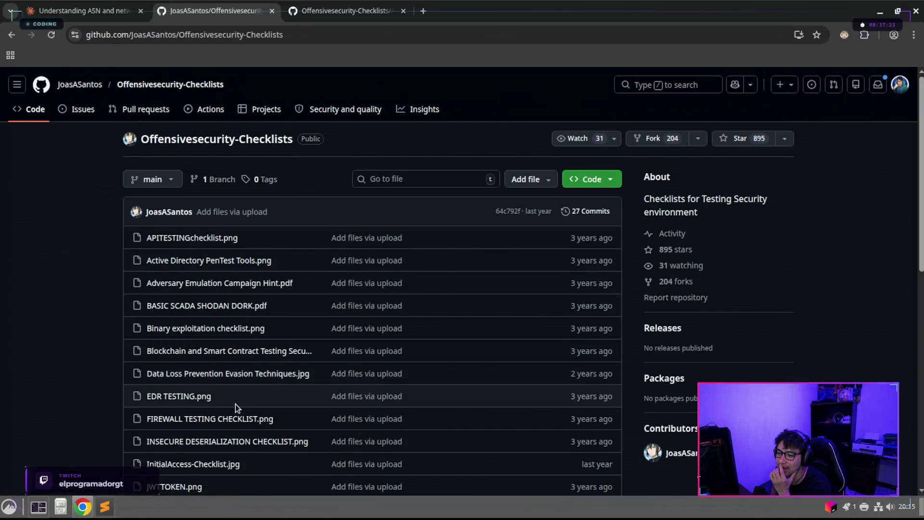
scroll(234, 414, "down", 3)
scroll(232, 385, "up", 2)
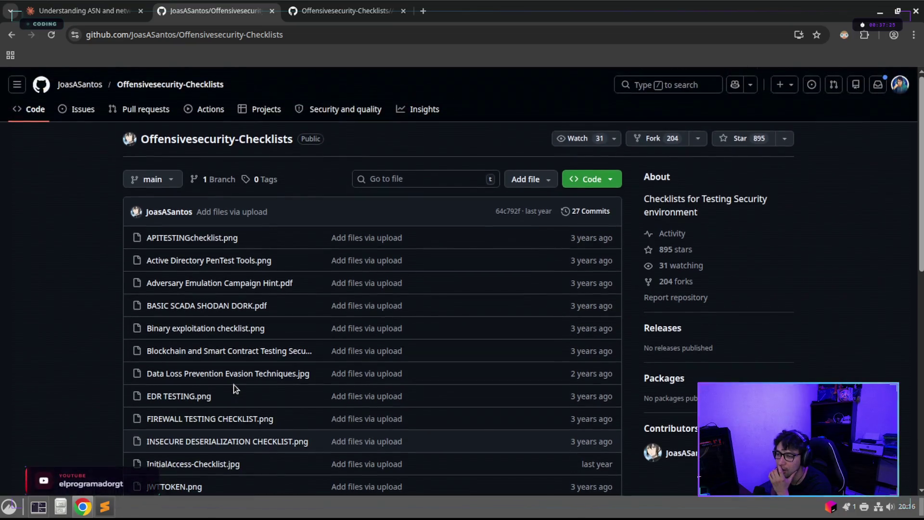
left_click(315, 18)
scroll(391, 278, "down", 6)
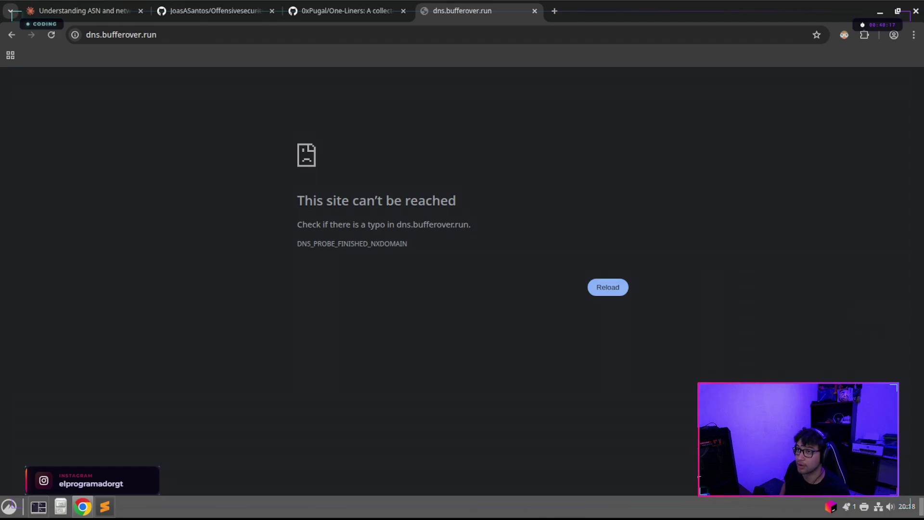
- Switch back to the Offensivesecurity-Checklists repository tab
left_click(212, 10)
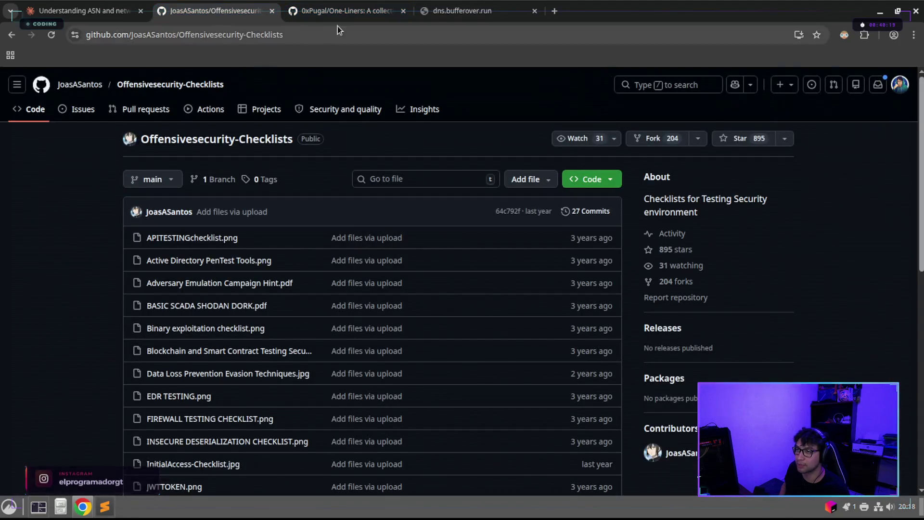
- Scroll the One-Liners README past the subdomain enumeration block to the Open Redirect, SSRF and XSS sections
left_click(344, 19)
scroll(283, 291, "up", 3)
scroll(284, 289, "down", 4)
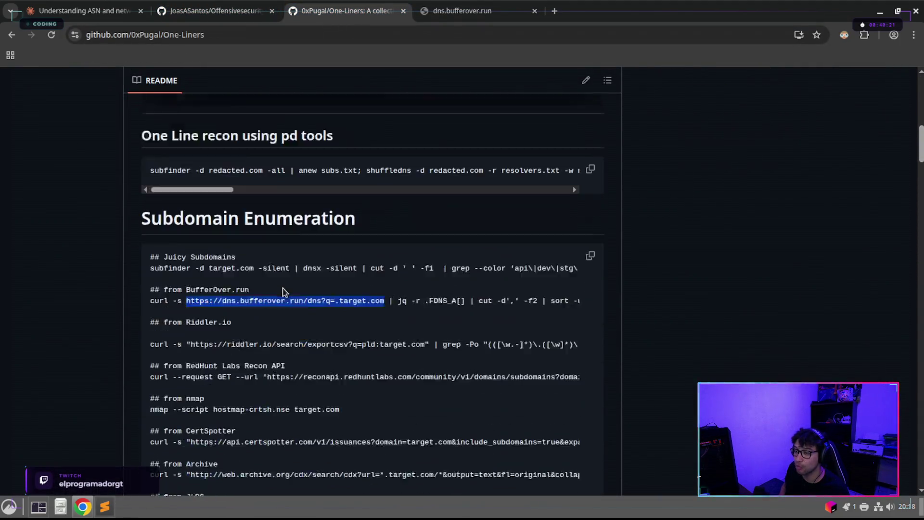
left_click_drag(195, 160, 575, 158)
scroll(325, 294, "down", 5)
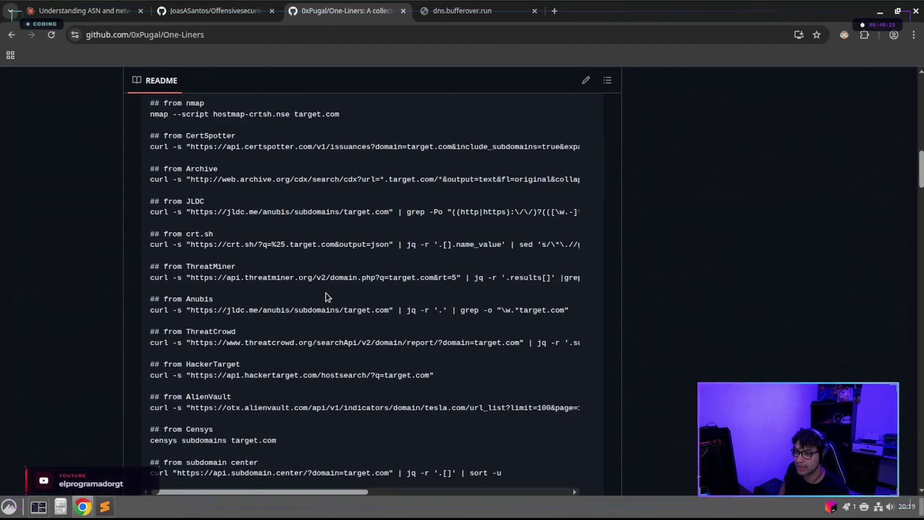
scroll(325, 293, "down", 10)
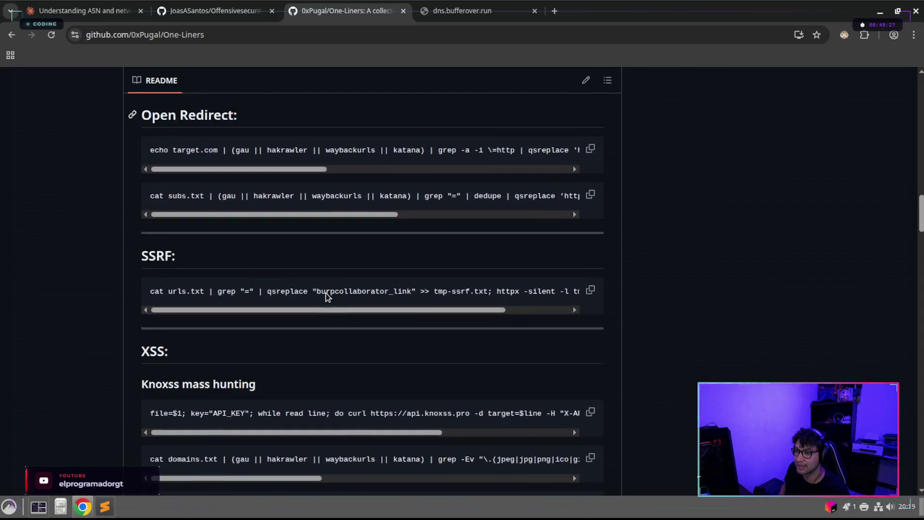
scroll(325, 293, "down", 4)
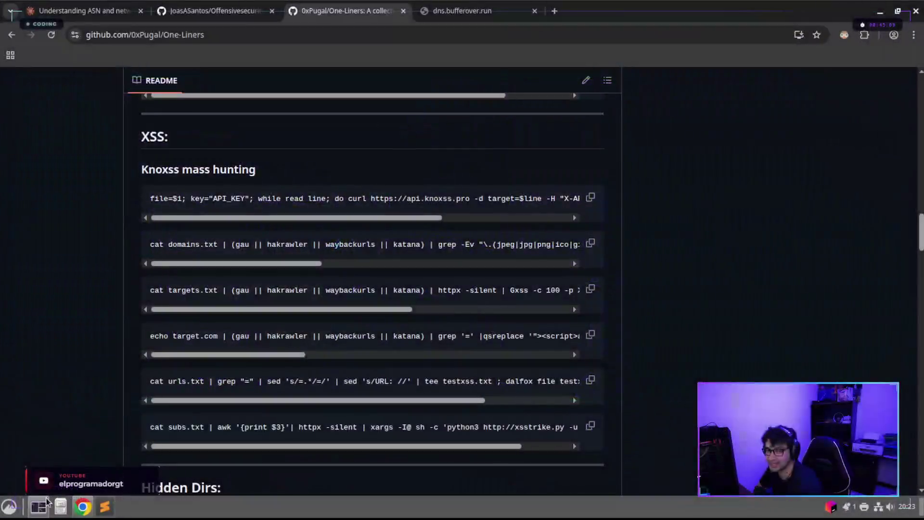
- Bring the shared screen back, showing the One-Liners README's XSS one-liners
mouse_move(47, 500)
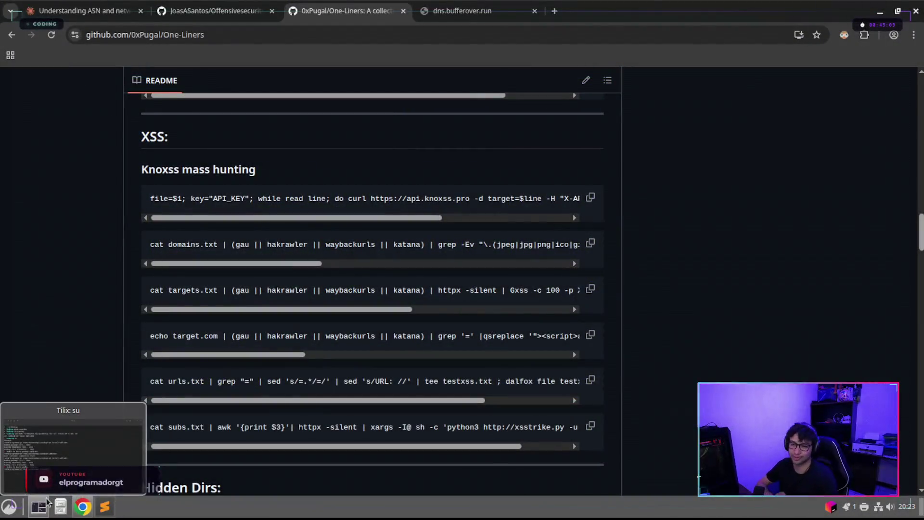
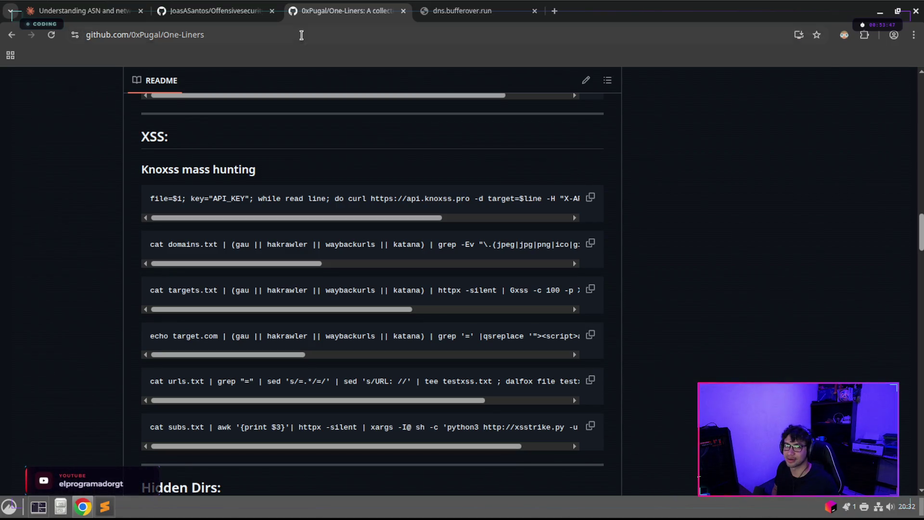
- Load the pasted urlscan.io /api/v1/search URL querying target.com
left_click(307, 34)
type("https://urlscan.io/api/v1/search/?q=domain:target.com&size=10000")
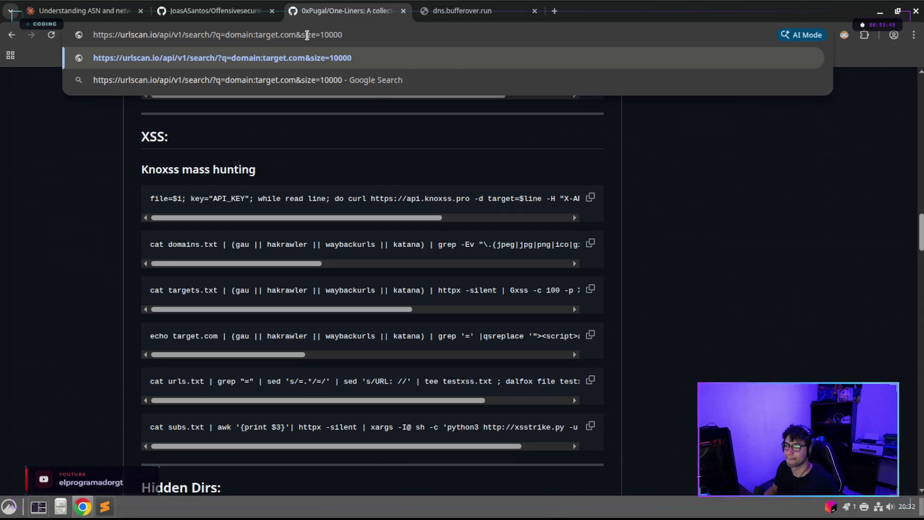
key("Return")
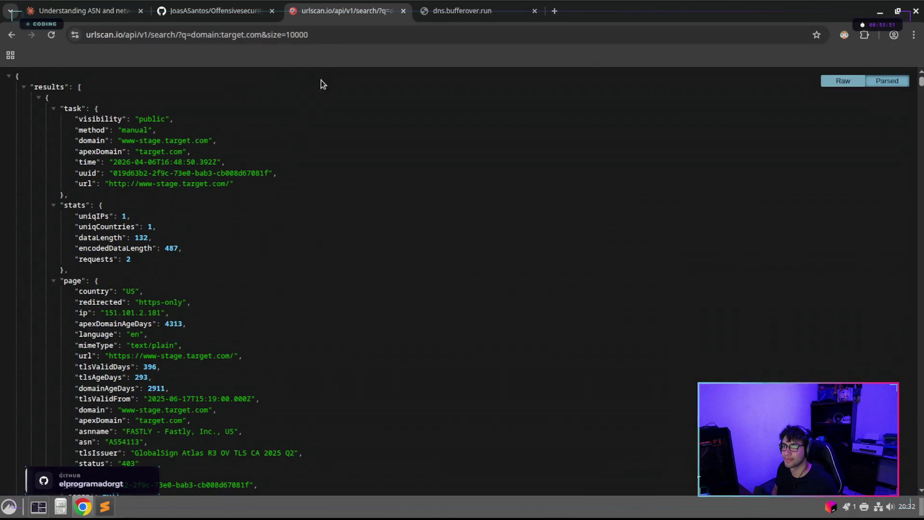
scroll(202, 193, "down", 10)
scroll(199, 204, "down", 15)
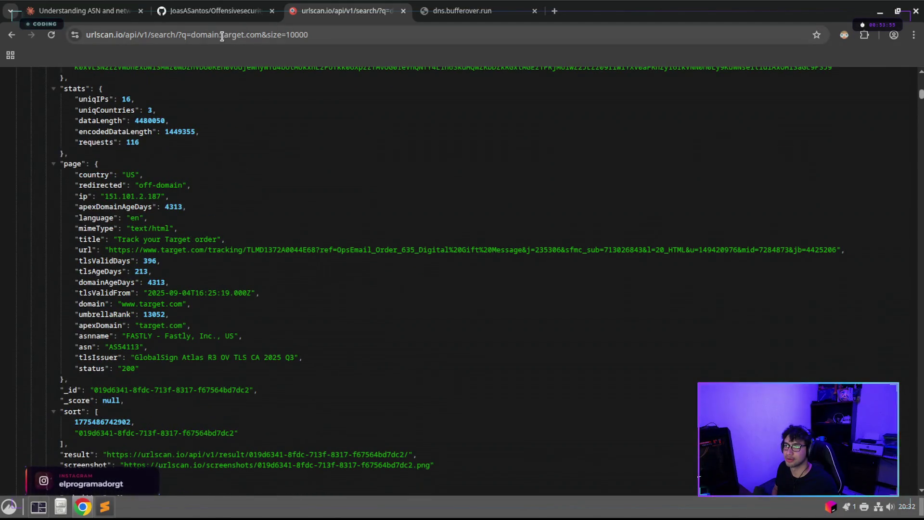
- Replace target.com with elprogramadorgt.fun in the query and rerun it, getting total 0
left_click(223, 39)
double_click(263, 37)
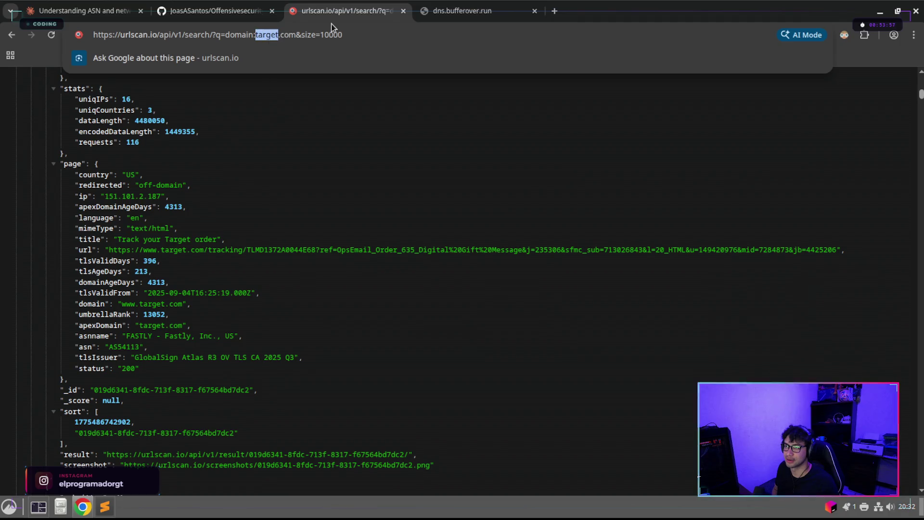
key("BackSpace")
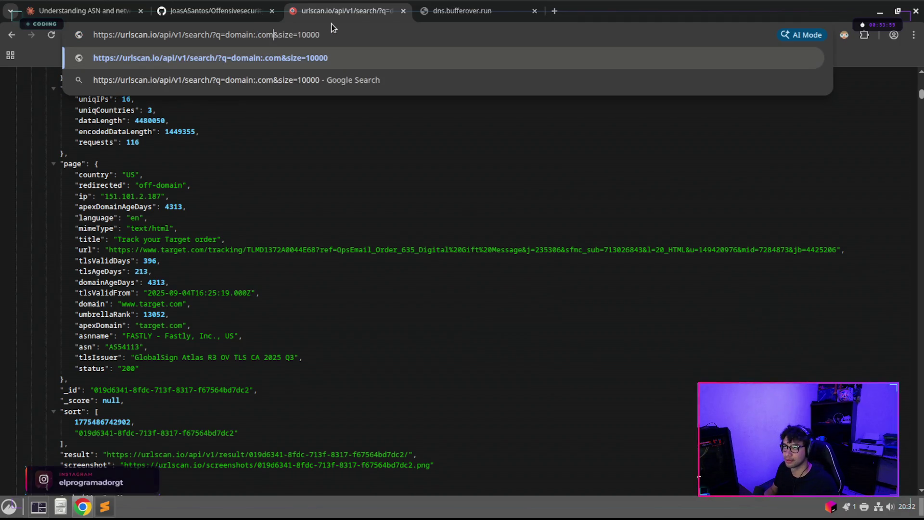
key("BackSpace")
key("BackSpace")
key("BackSpace")
type("elpro")
type("gramadorgt.fun")
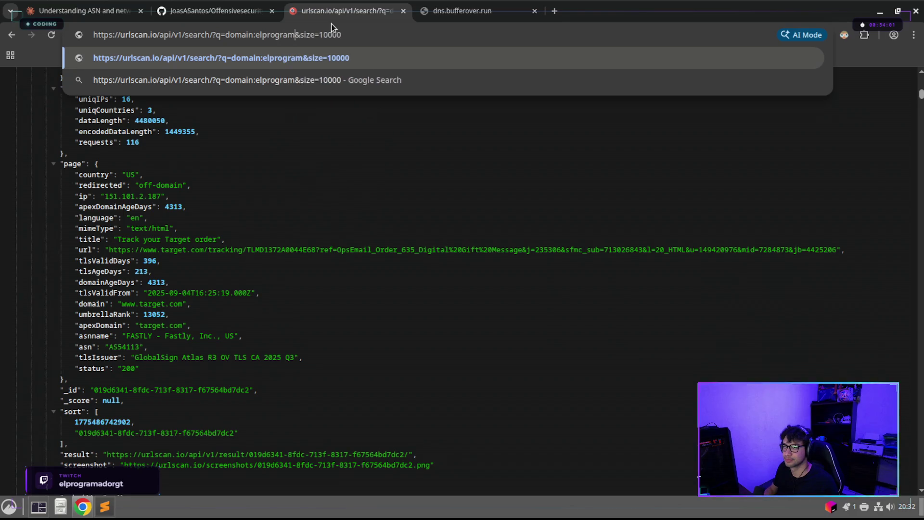
key("Return")
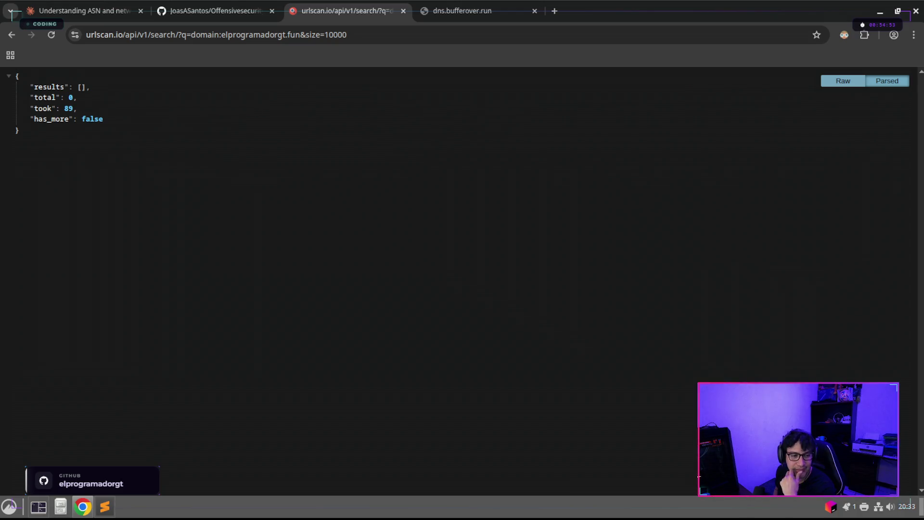
- Insert 'eduquest.' after domain: to search urlscan.io for eduquest.elprogramadorgt.fun, returning 0 results
left_click(221, 36)
left_click(257, 34)
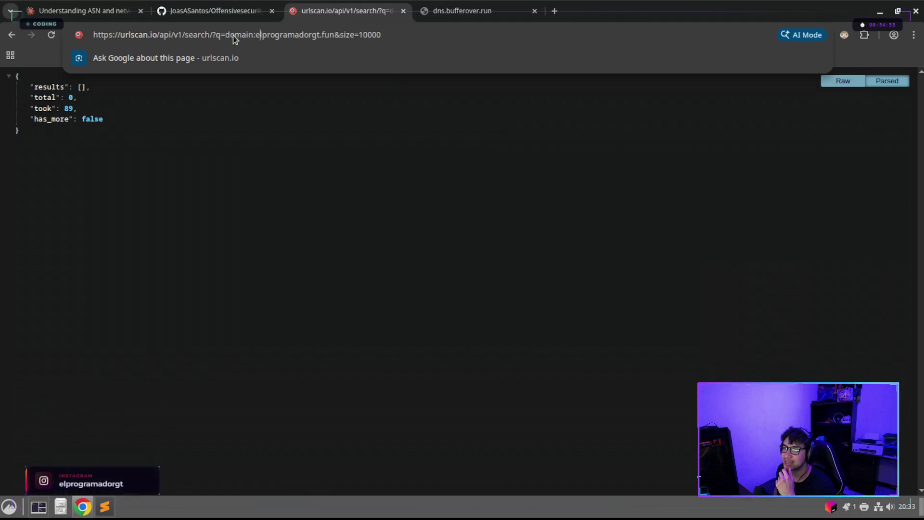
key("Left")
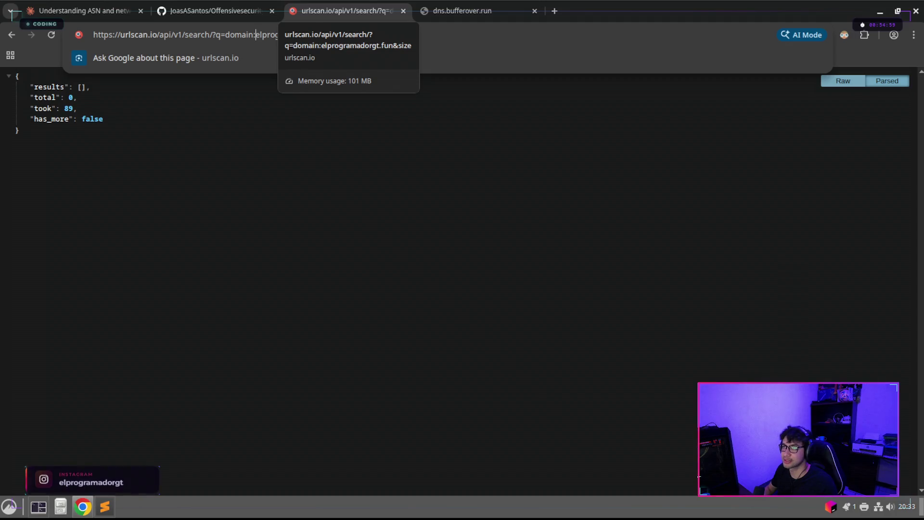
right_click(315, 216)
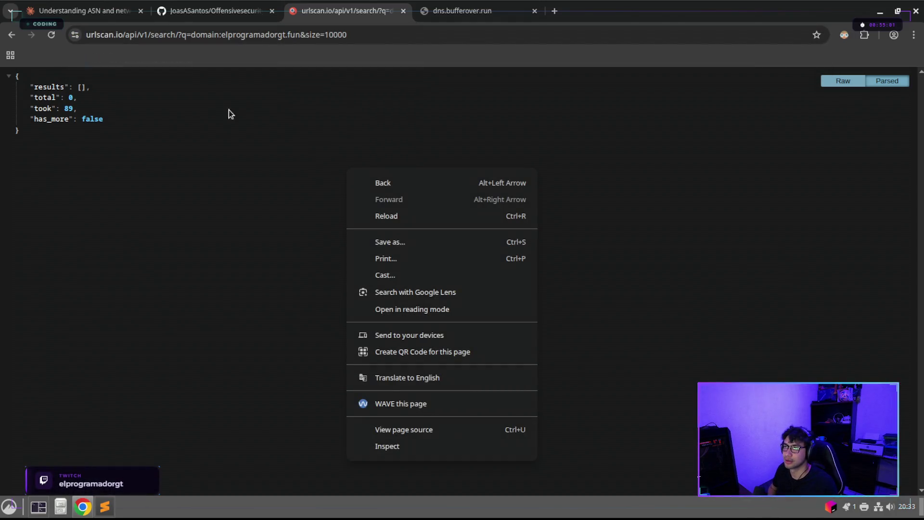
left_click(218, 35)
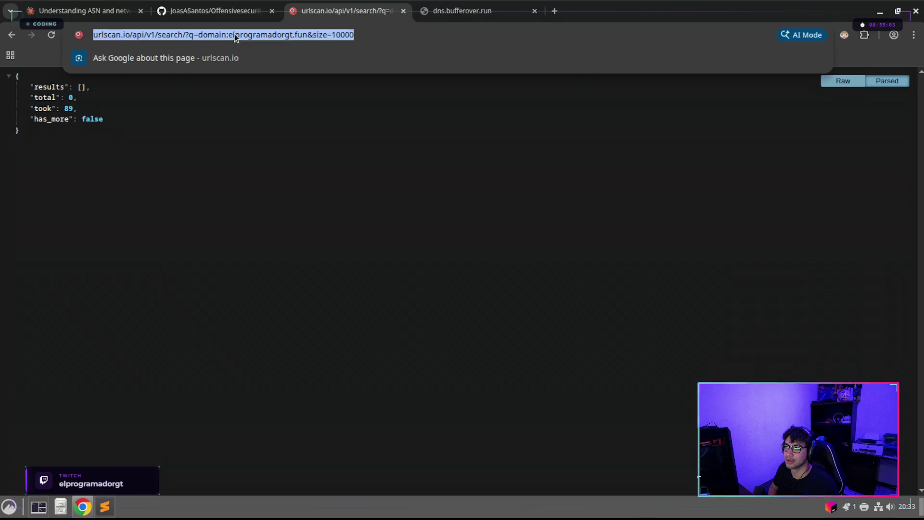
left_click(232, 37)
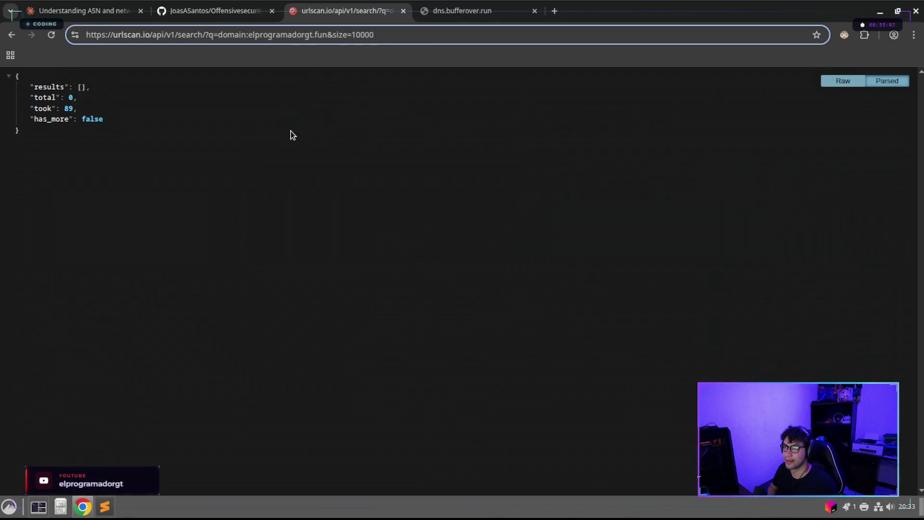
type("eed")
key("BackSpace")
key("BackSpace")
type("duquest.e")
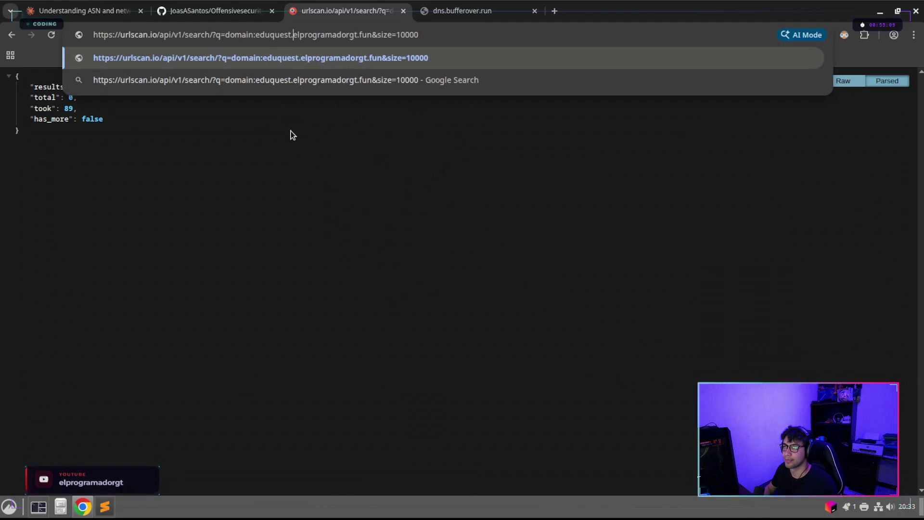
key("Return")
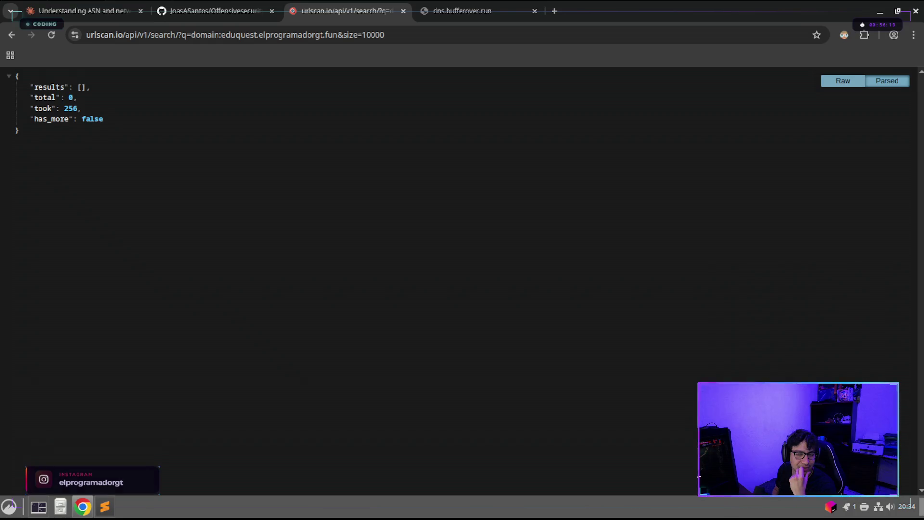
left_click(108, 19)
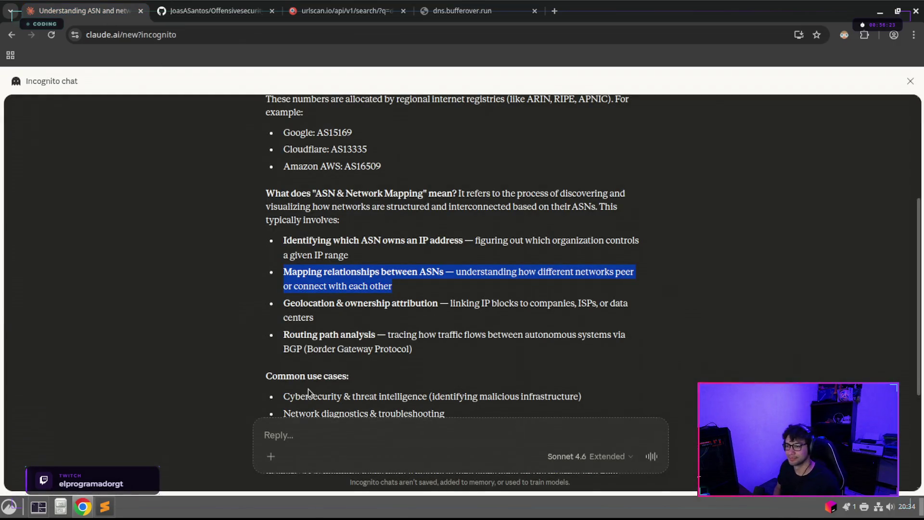
- Ask Claude 'can you find a github.com repo about doing security scans?'
left_click(327, 426)
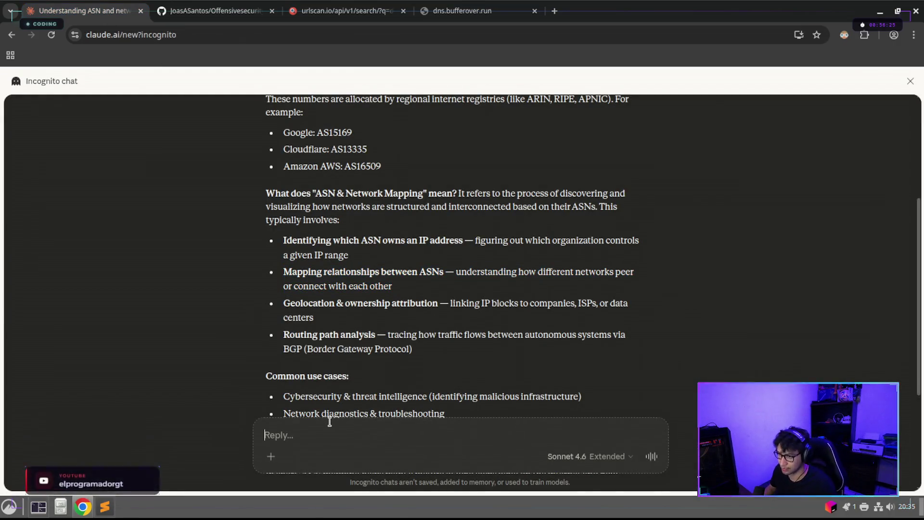
type("can yolu")
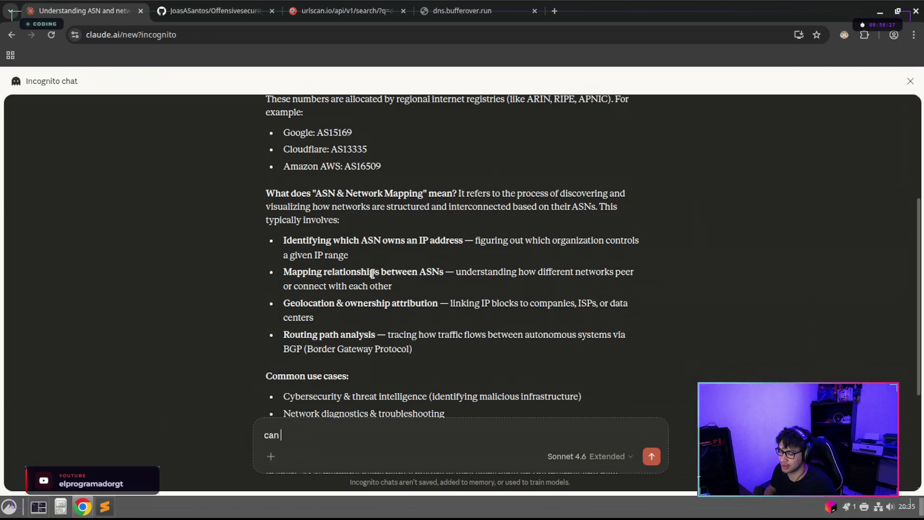
key("BackSpace")
key("BackSpace")
type("u find a ")
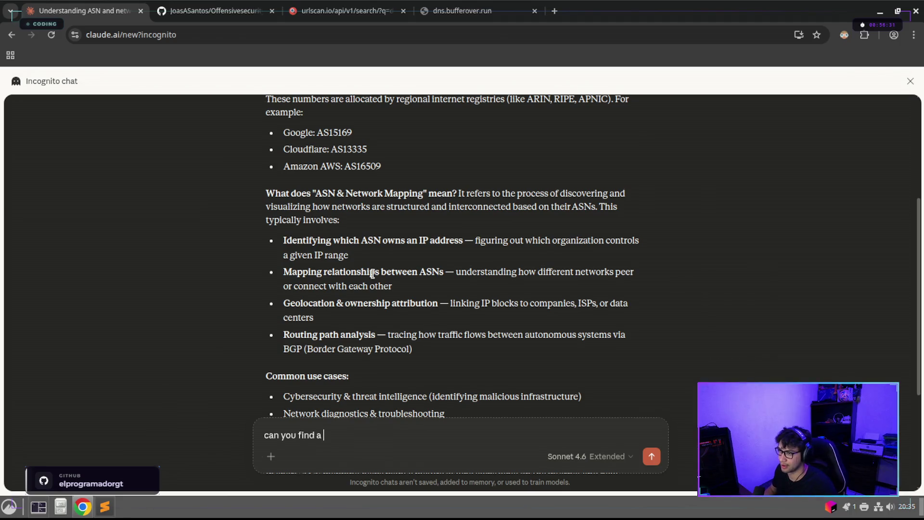
type("github")
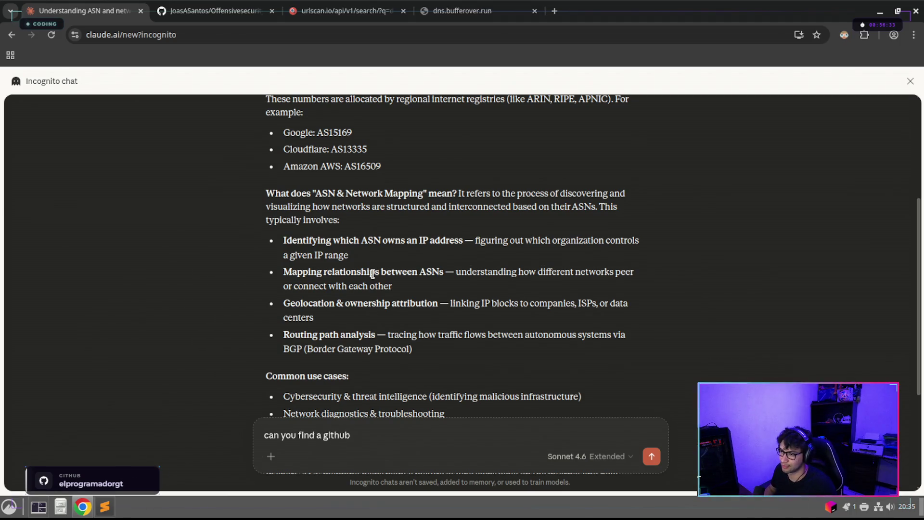
type(".com repo abo")
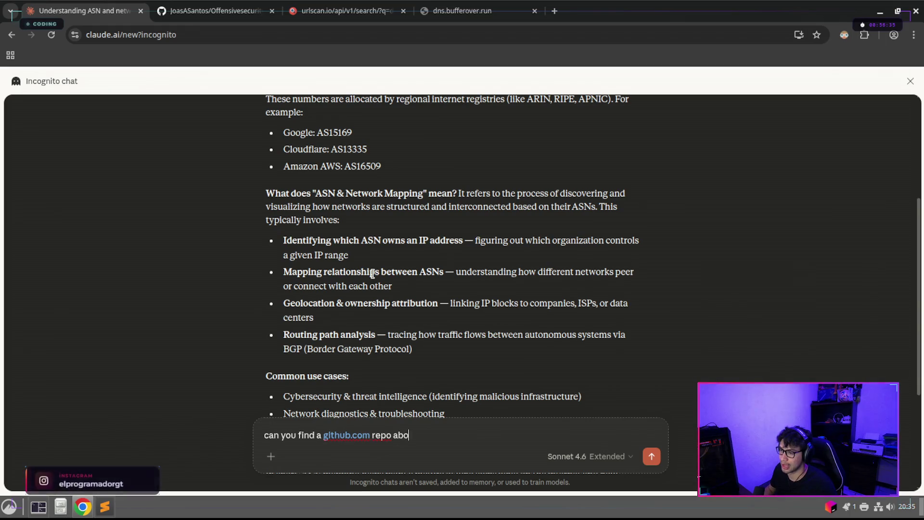
type("ut diong ")
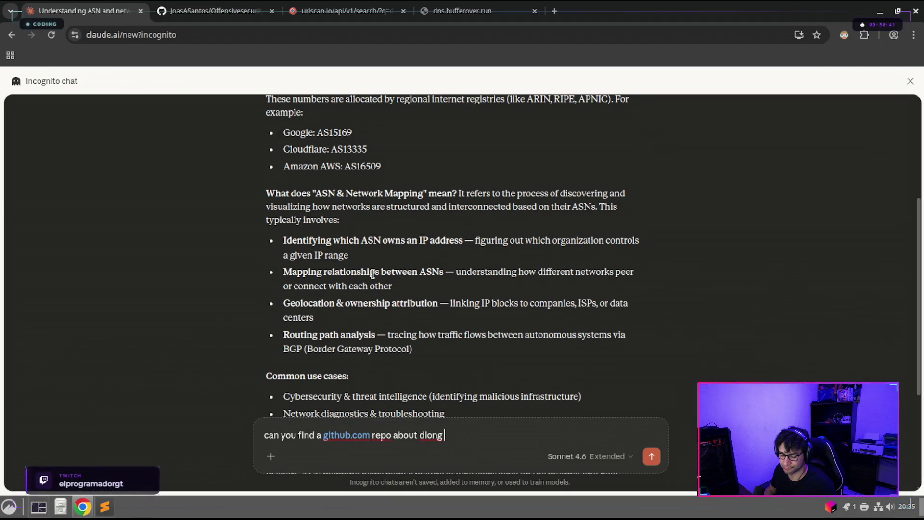
type("securi")
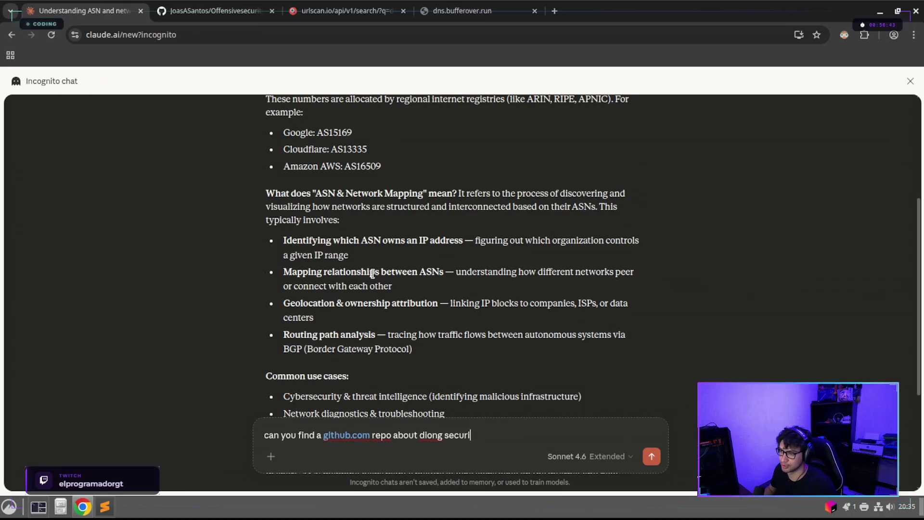
key("BackSpace")
key("BackSpace")
key("BackSpace")
type("oing")
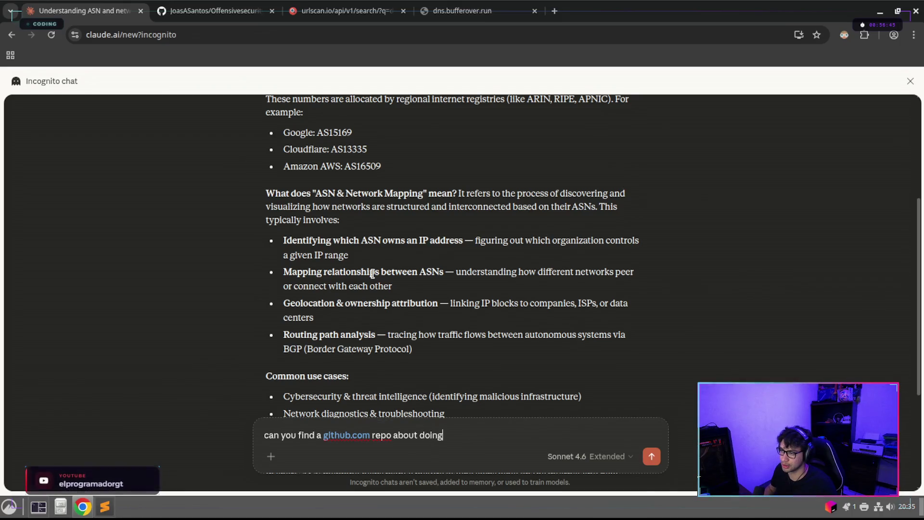
type(" security scv")
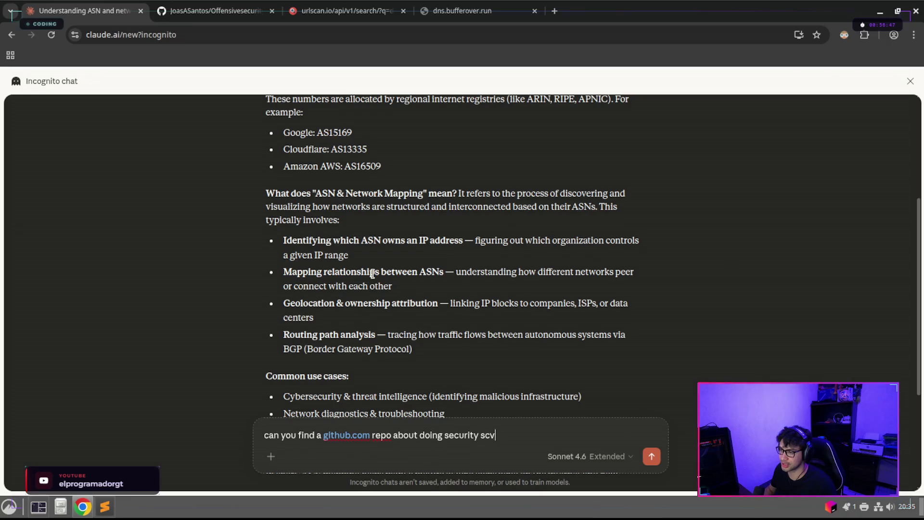
type("ans")
key("BackSpace")
key("BackSpace")
key("BackSpace")
key("BackSpace")
type("ans?")
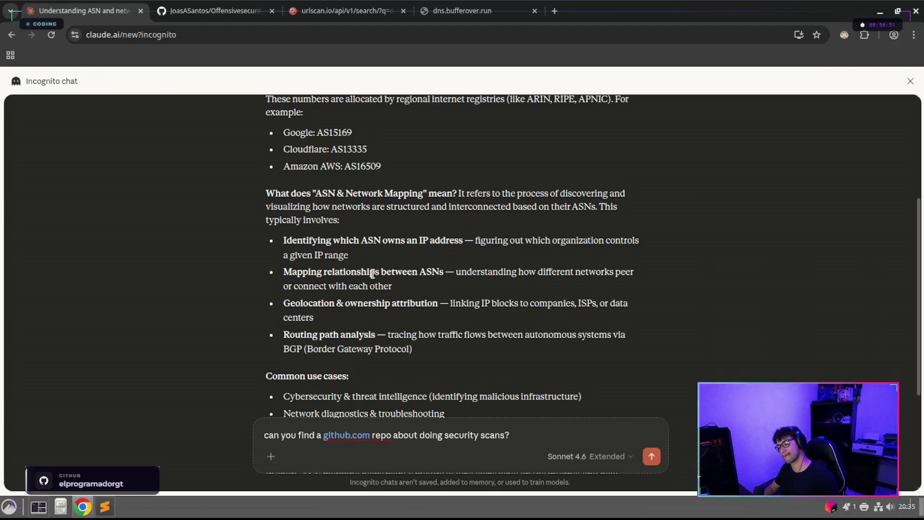
key("Return")
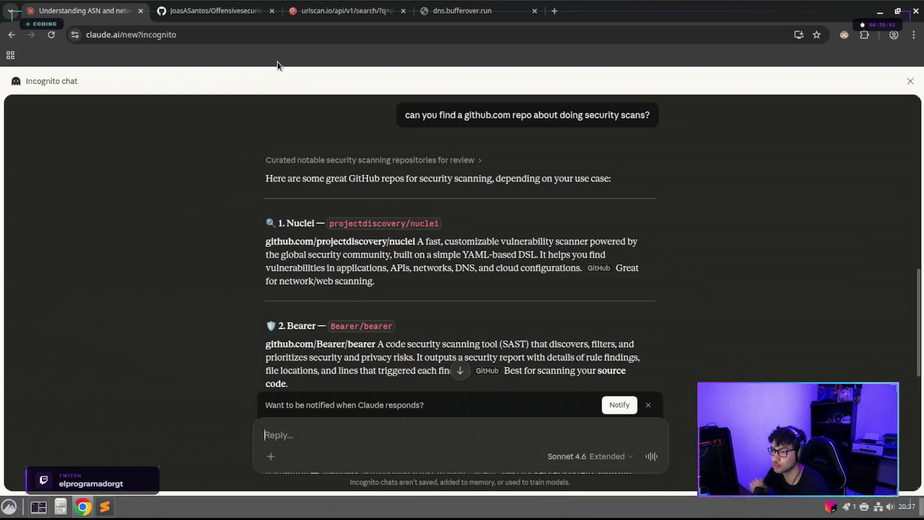
- Review Claude's tool suggestions and bring up the saved subfinder command draft
double_click(373, 222)
scroll(388, 287, "down", 4)
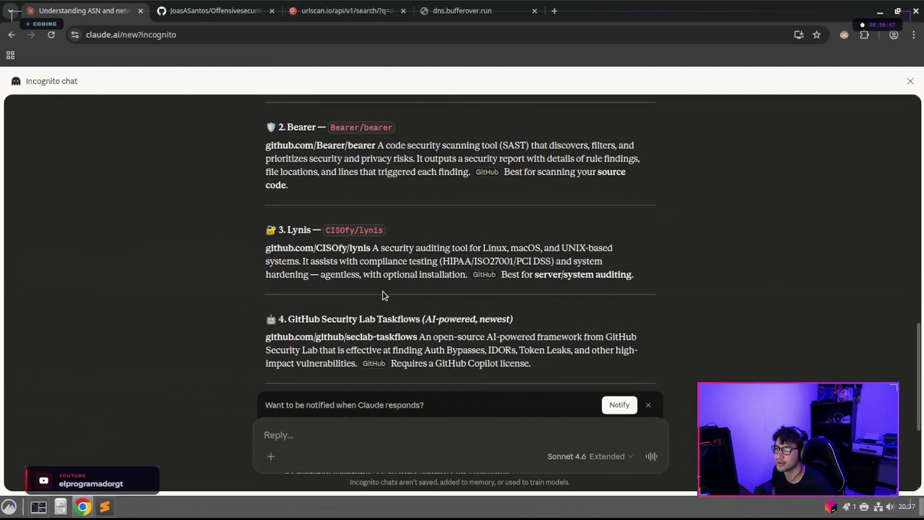
scroll(383, 285, "down", 5)
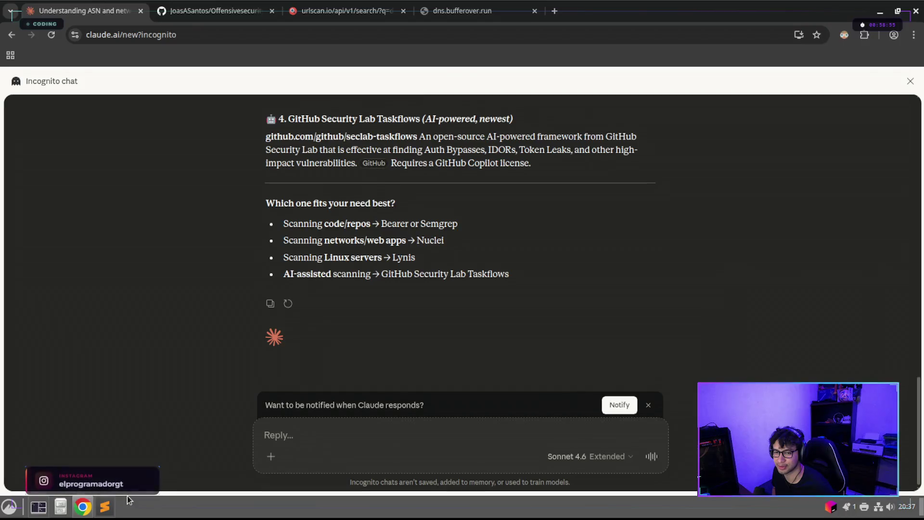
mouse_move(112, 510)
left_click(134, 458)
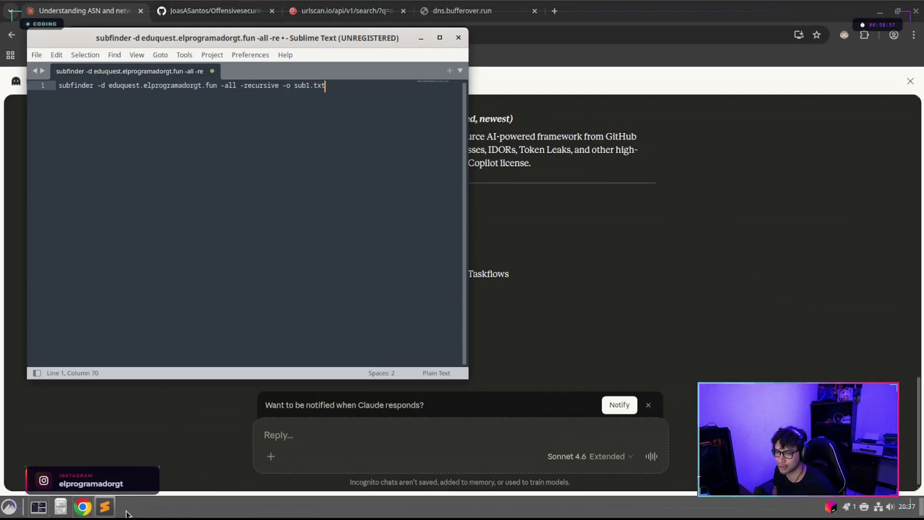
- Check the failed subfinder install in the terminal, then cycle Chrome tabs to the Offensivesecurity-Checklists repo
left_click(84, 510)
left_click(84, 509)
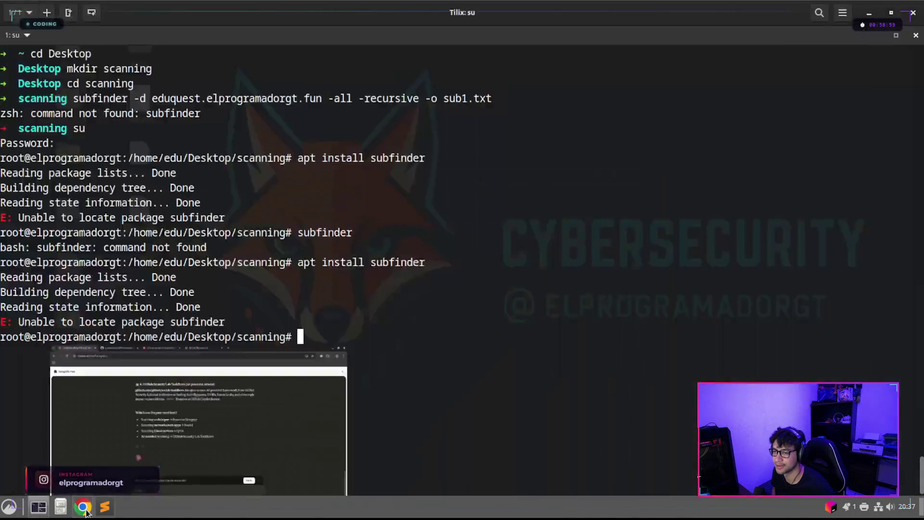
left_click(84, 509)
left_click(457, 10)
left_click(356, 11)
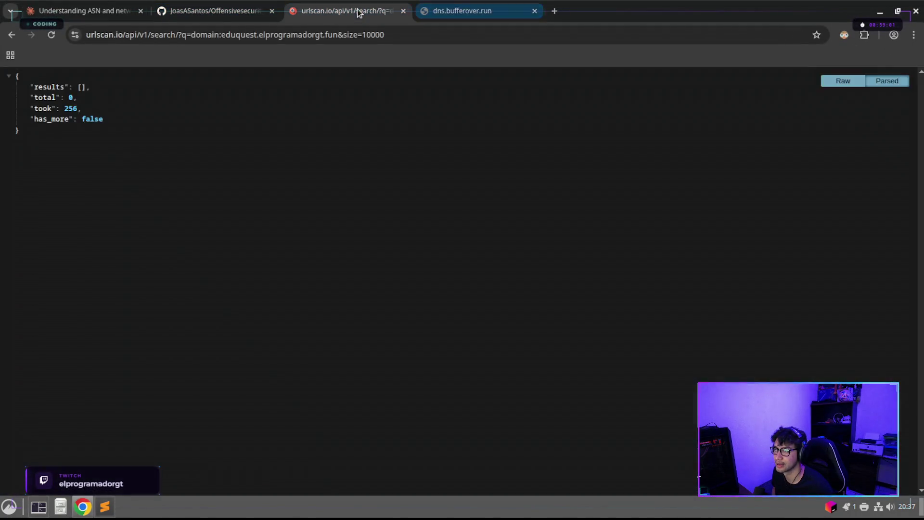
left_click(216, 11)
- View APITESTINGchecklist.png, Active Directory PenTest Tools, then Adversary Emulation Campaign Hint.pdf in the repo
scroll(242, 265, "down", 10)
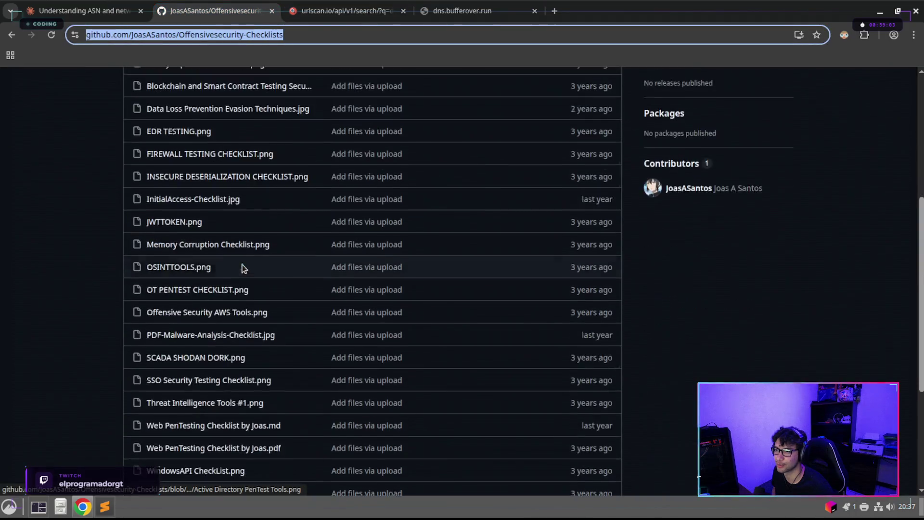
scroll(241, 269, "up", 10)
left_click(192, 237)
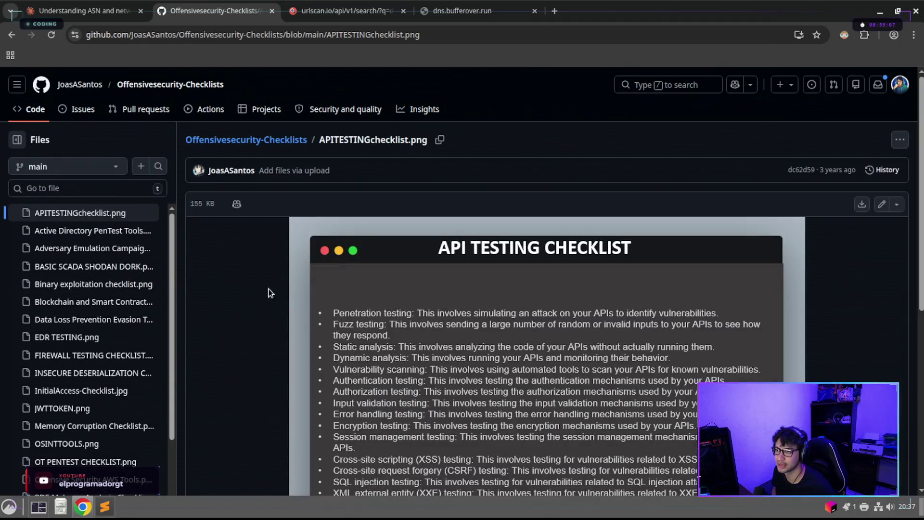
scroll(270, 291, "down", 6)
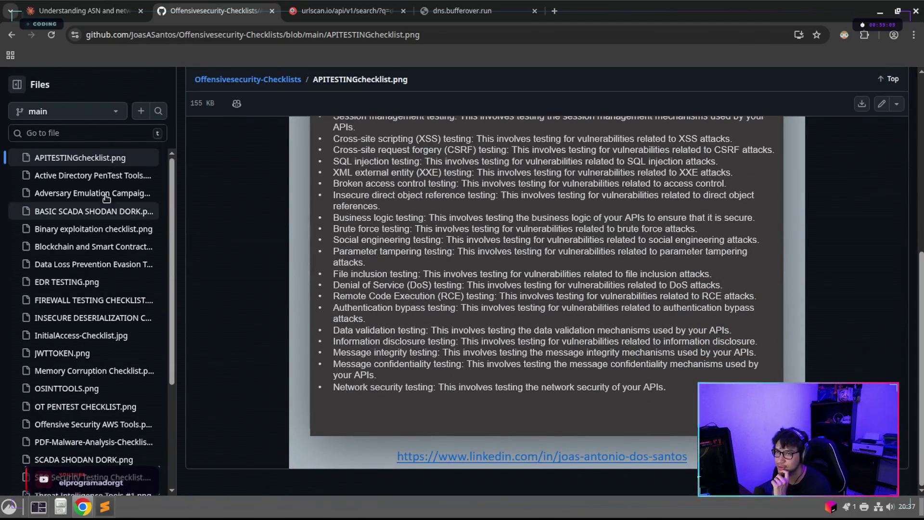
left_click(116, 177)
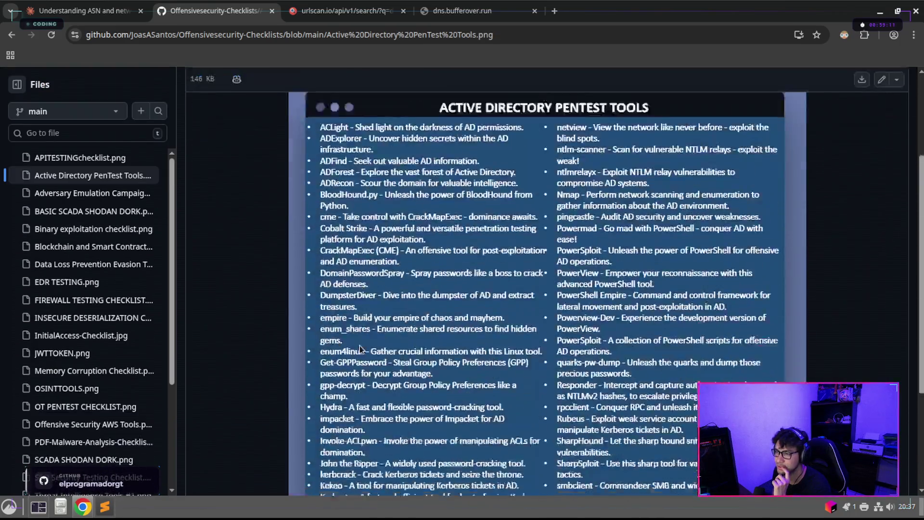
scroll(293, 328, "down", 8)
left_click(77, 191)
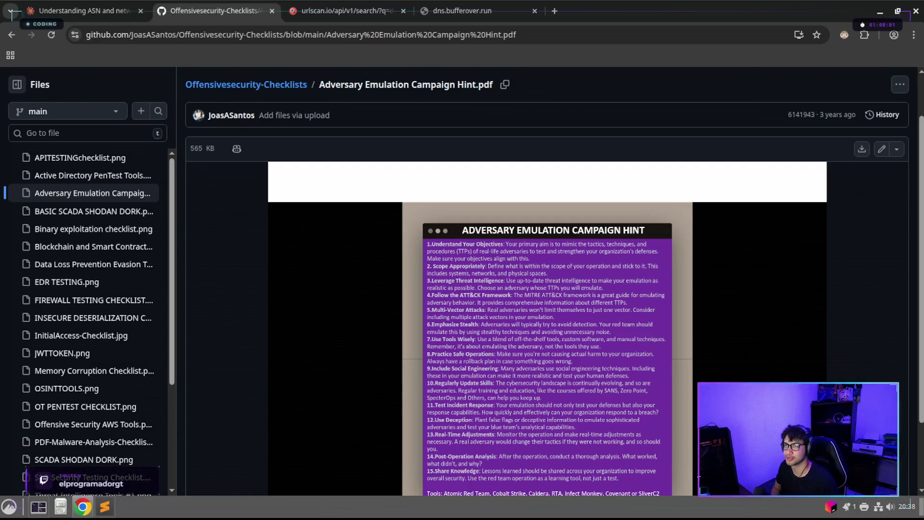
left_click(167, 34)
- Open the 0xPugal/One-Liners repository and select the Riddler.io export URL in its README
type("https://github.com/0xPugal/One-Liners")
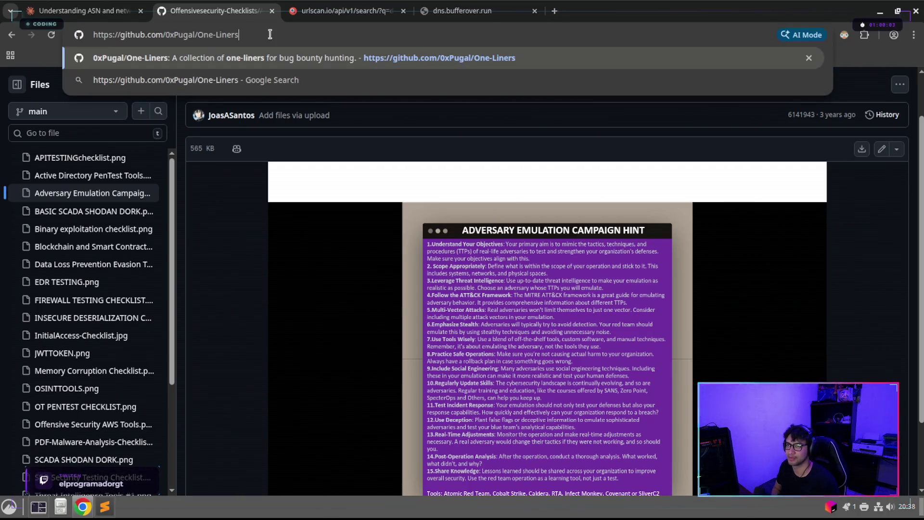
key("Return")
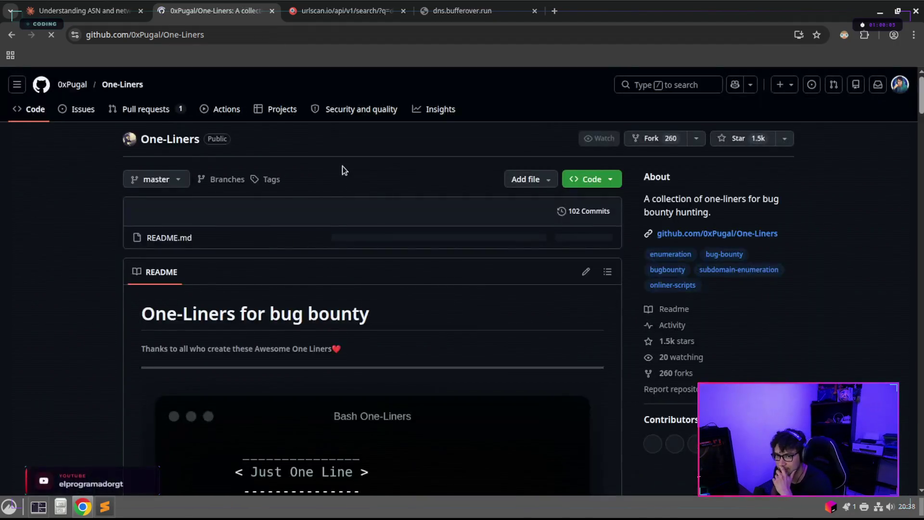
scroll(299, 264, "down", 10)
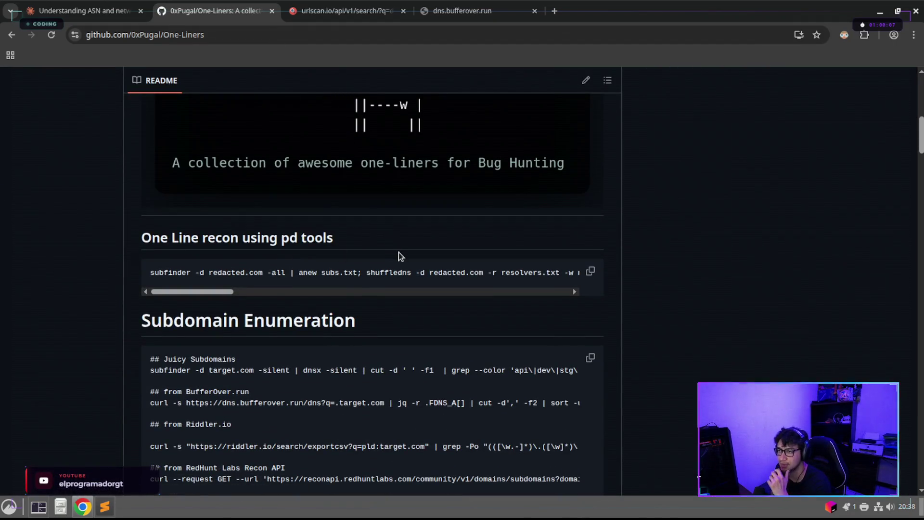
left_click(328, 292)
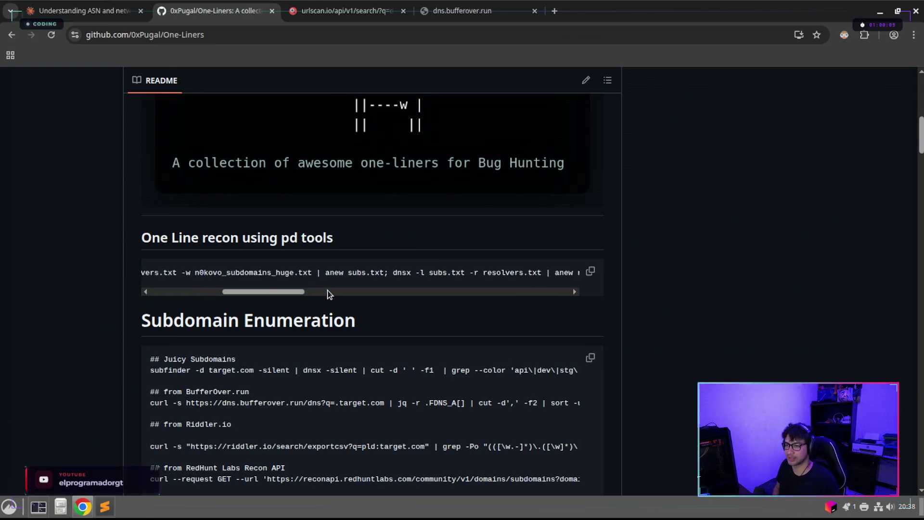
left_click_drag(327, 293, 138, 289)
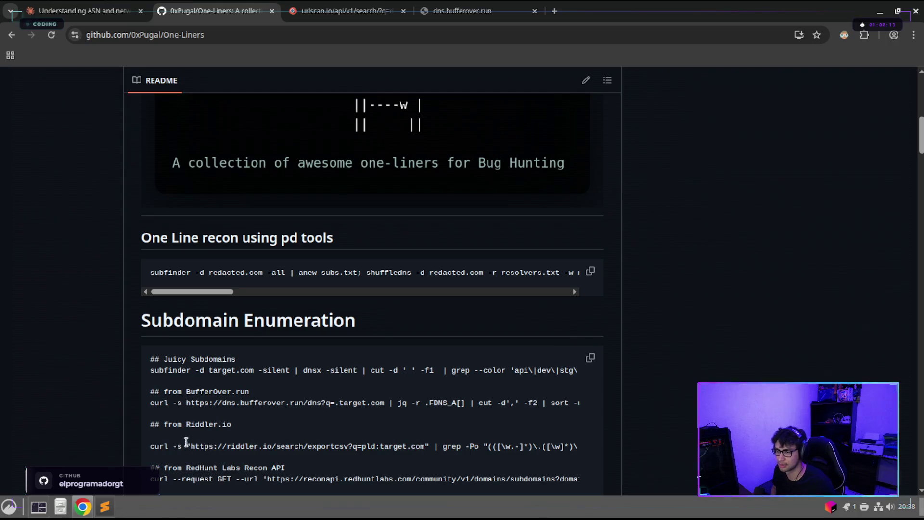
left_click_drag(190, 446, 426, 449)
- Copy the Riddler.io lookup URL and load it in the spare bufferover.run tab
key("ctrl+c")
left_click(421, 15)
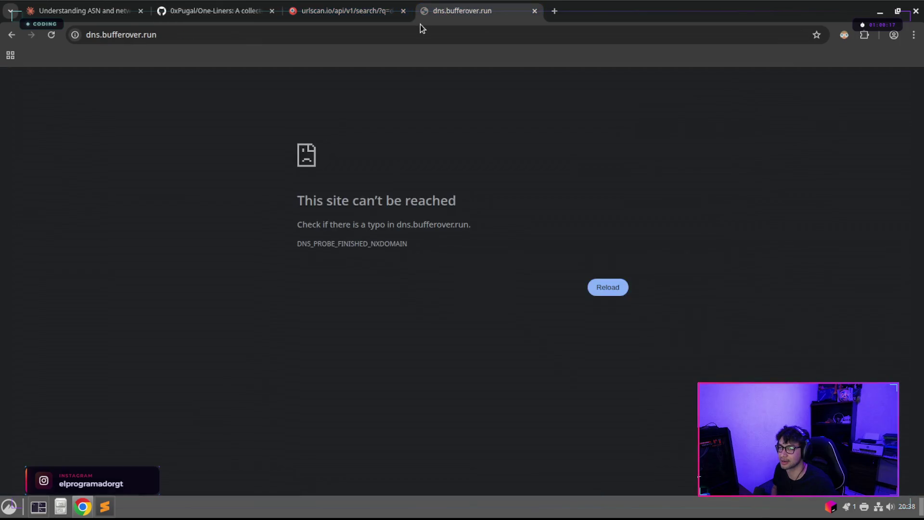
left_click(417, 34)
key("ctrl+v")
key("Return")
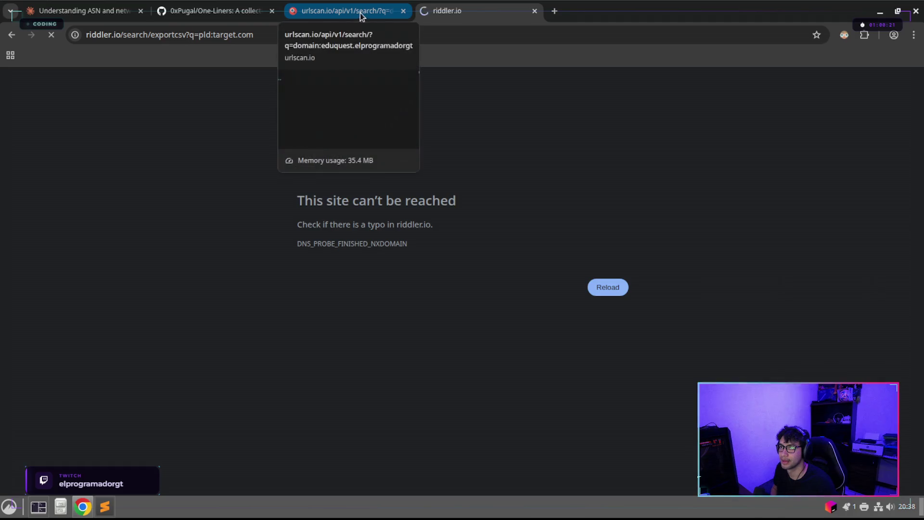
- Revisit the urlscan.io results and scroll through the One-Liners README
left_click(310, 20)
left_click(242, 14)
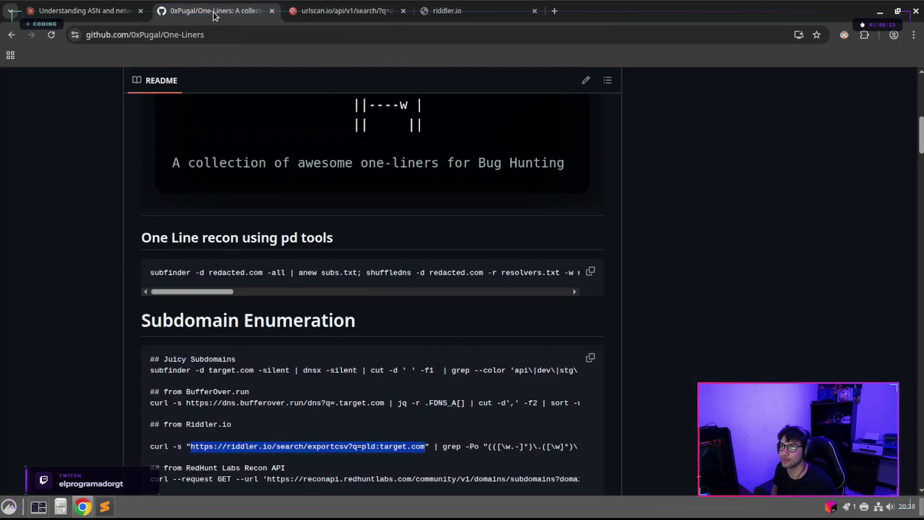
scroll(293, 265, "up", 8)
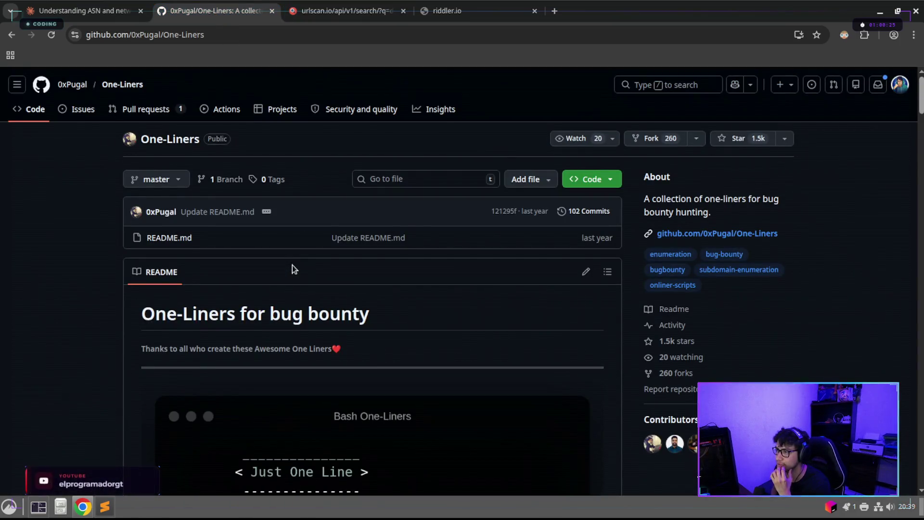
scroll(307, 263, "down", 2)
scroll(307, 263, "down", 10)
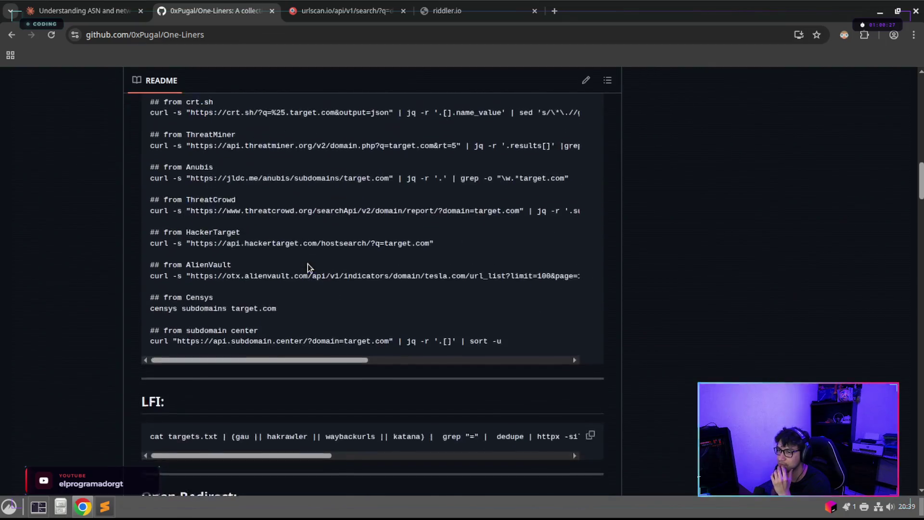
scroll(307, 264, "up", 5)
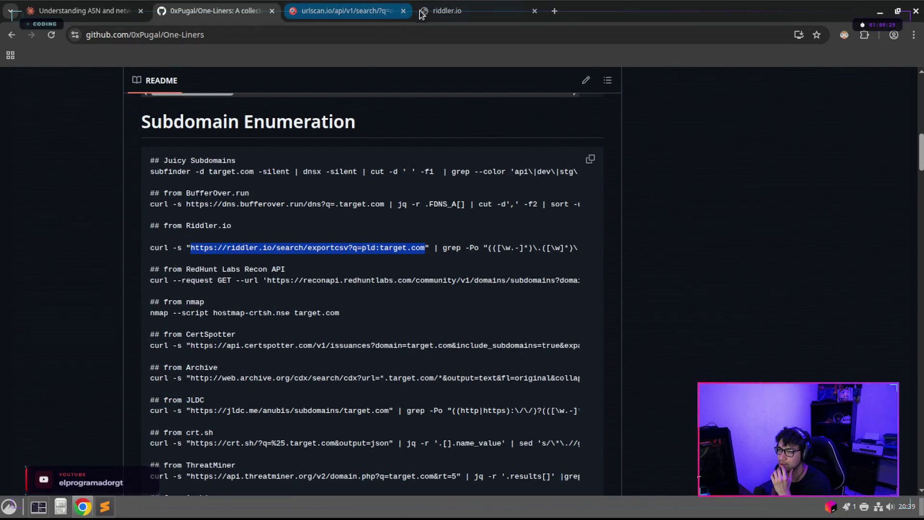
- Trim the failing address to bare riddler.io and load it, which is unreachable (NXDOMAIN)
left_click(459, 13)
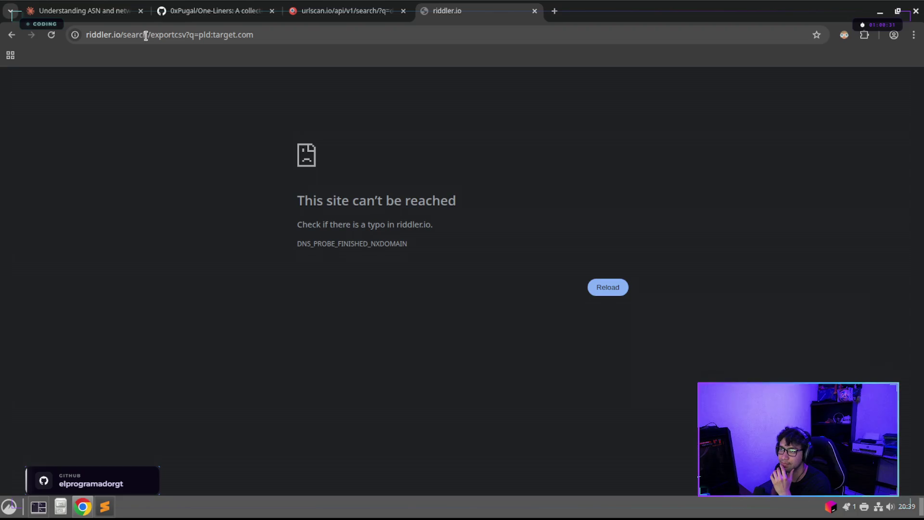
left_click_drag(146, 36, 285, 41)
key("Escape")
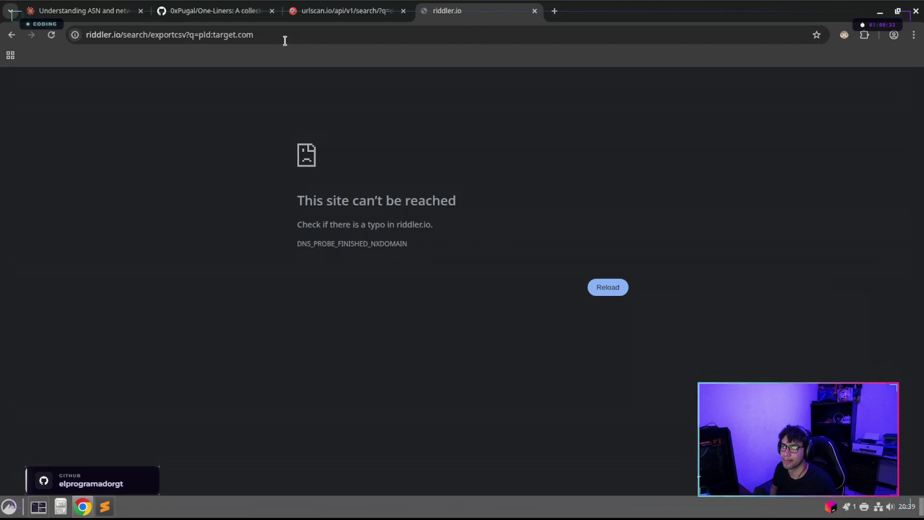
left_click_drag(120, 34, 367, 35)
key("BackSpace")
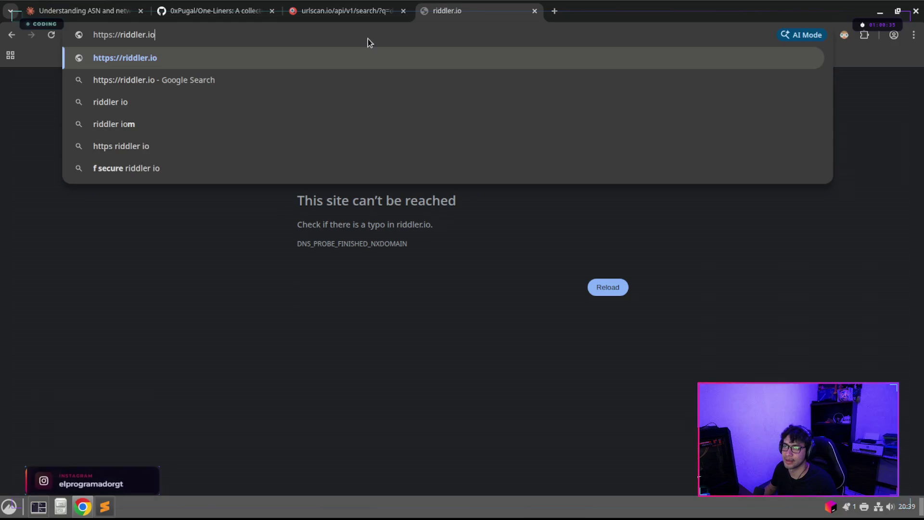
key("Return")
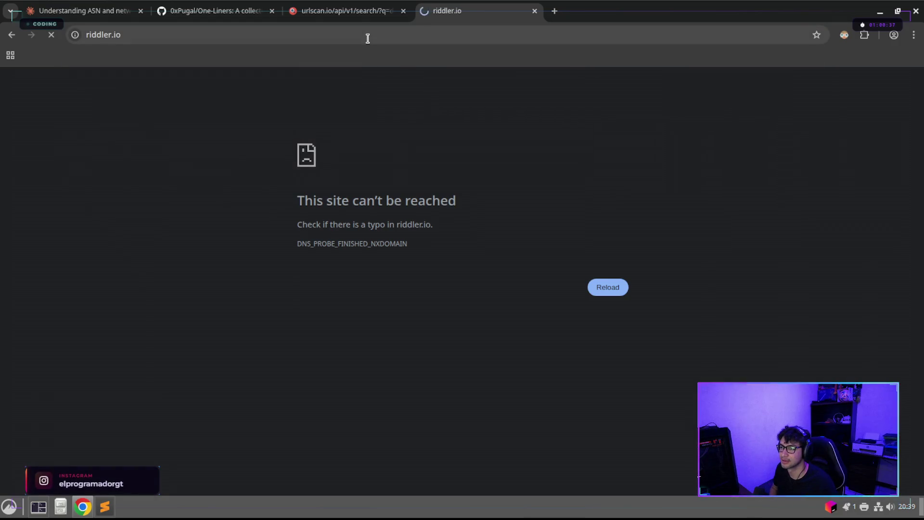
left_click(368, 38)
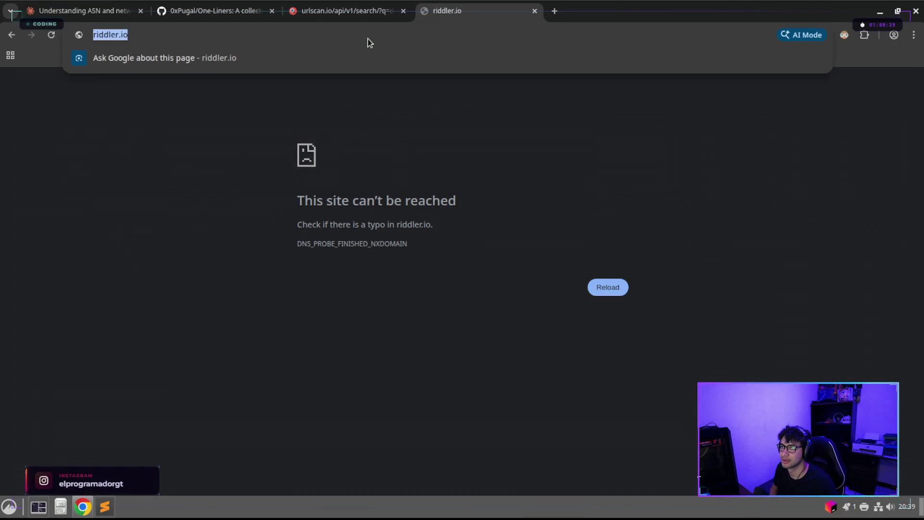
left_click(349, 10)
left_click(221, 15)
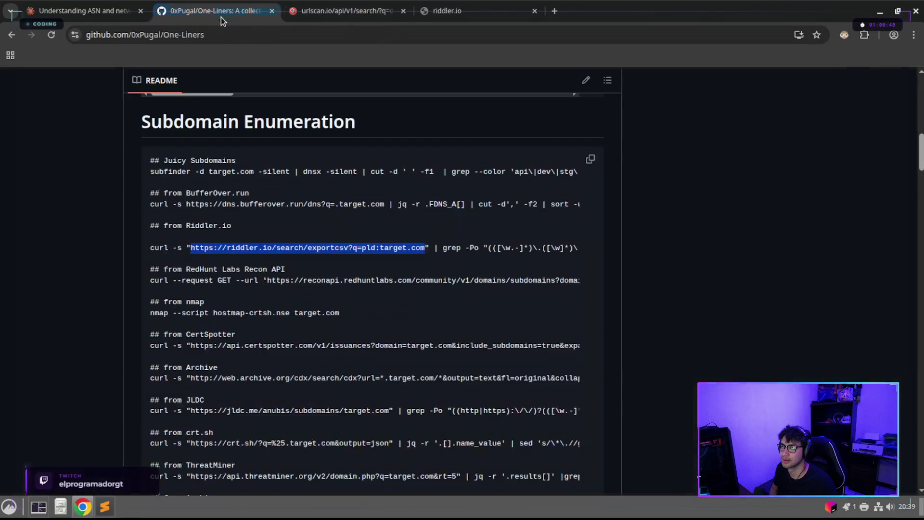
- Select the RedHunt Labs curl command line in the README code block
left_click(221, 285)
left_click_drag(267, 280, 362, 279)
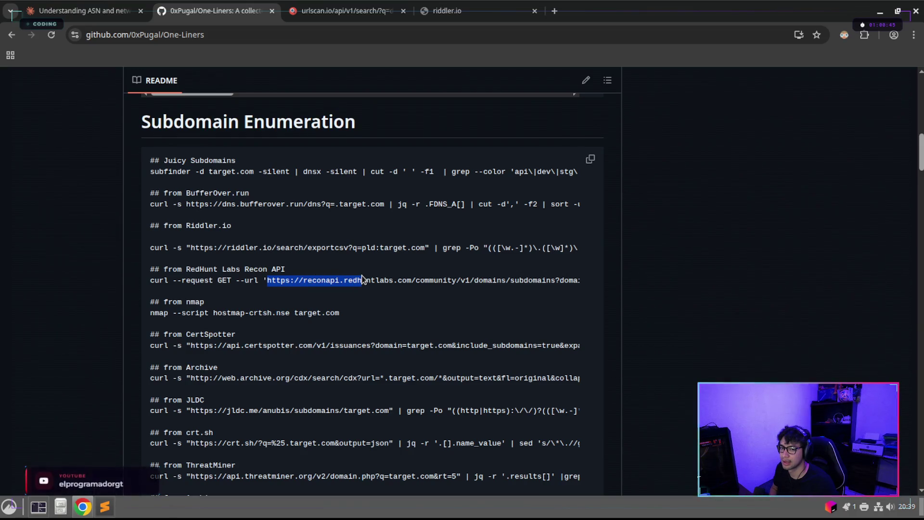
key("shift+Up")
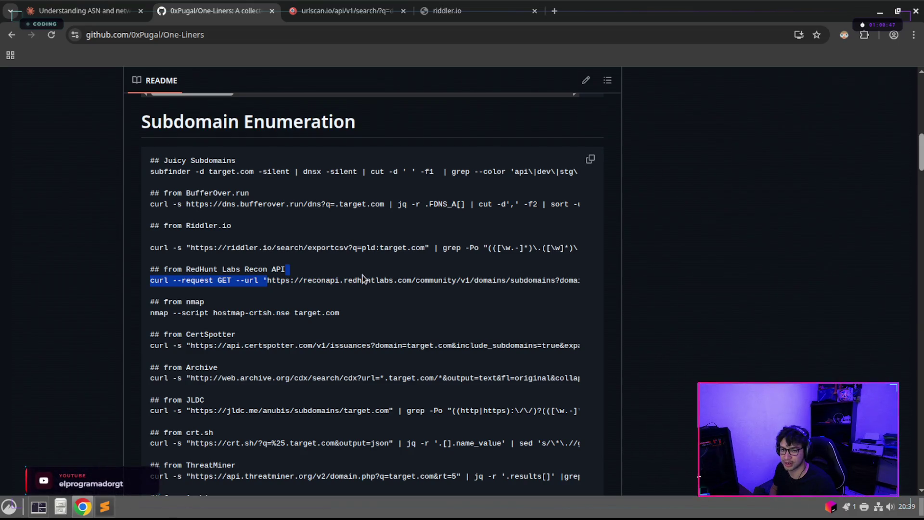
mouse_move(509, 276)
left_mouse_down()
mouse_move(615, 288)
mouse_move(532, 277)
left_mouse_up()
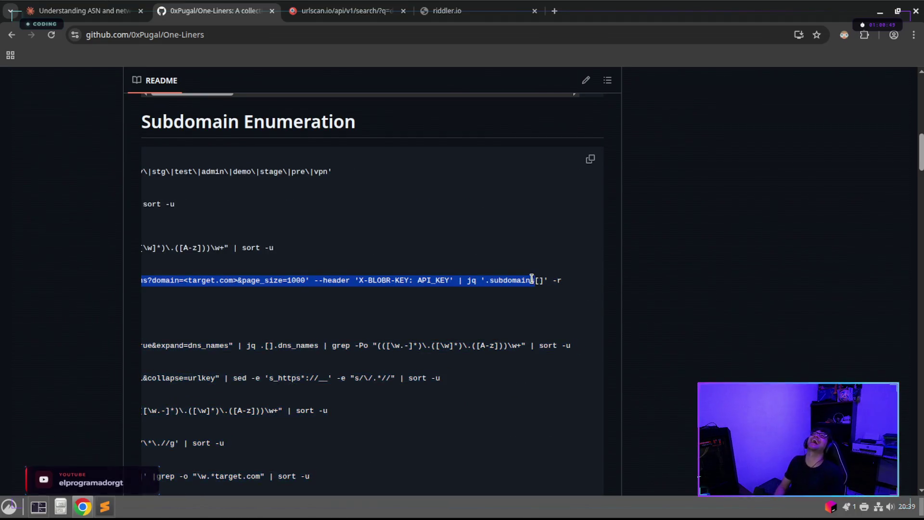
left_click(509, 273)
triple_click(492, 276)
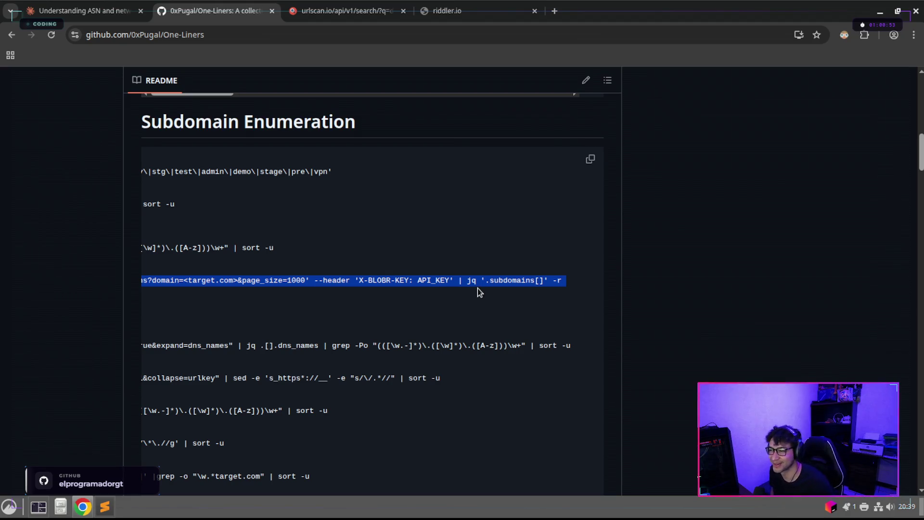
left_click_drag(477, 287, 303, 280)
scroll(301, 284, "up", 4)
triple_click(251, 443)
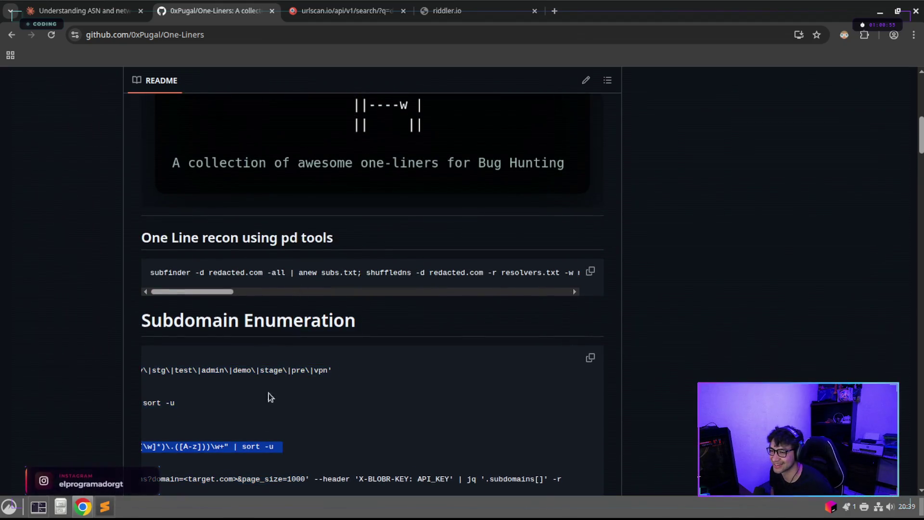
scroll(363, 339, "down", 7)
triple_click(216, 311)
left_click_drag(154, 267, 347, 241)
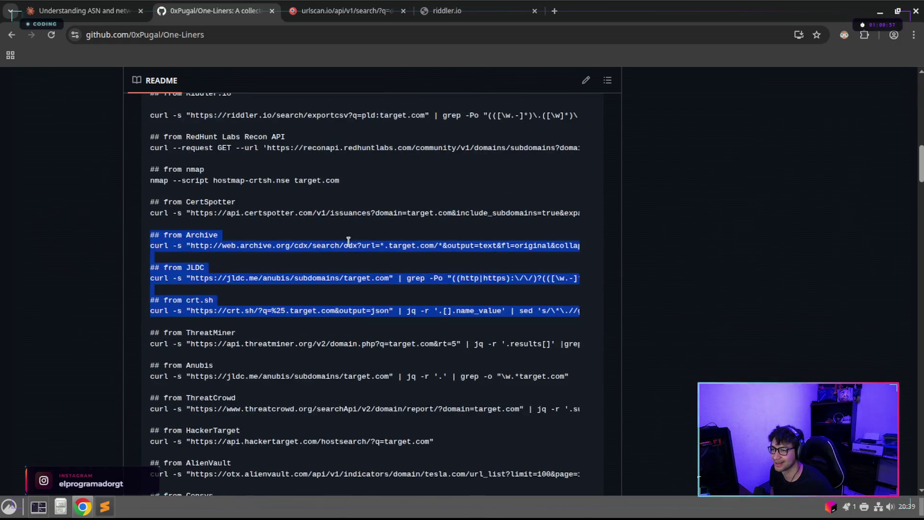
left_click(337, 235)
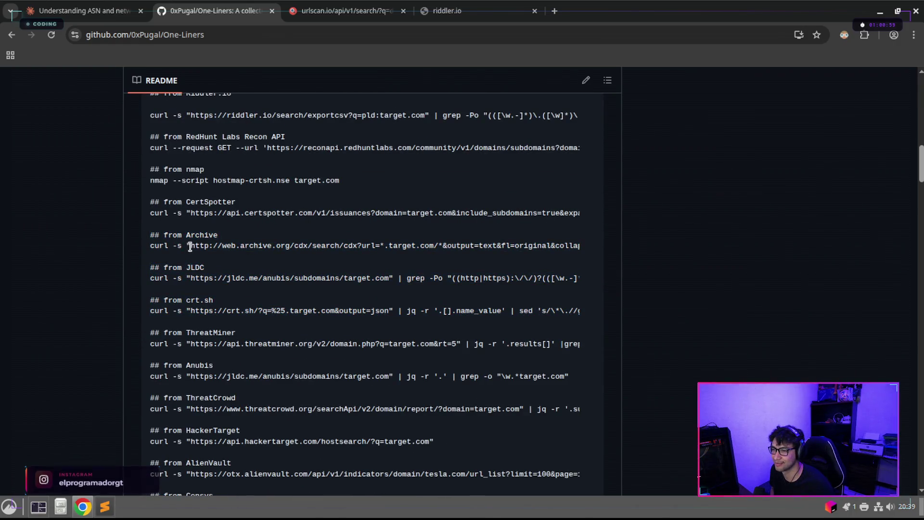
left_click_drag(189, 245, 322, 246)
scroll(261, 279, "down", 3)
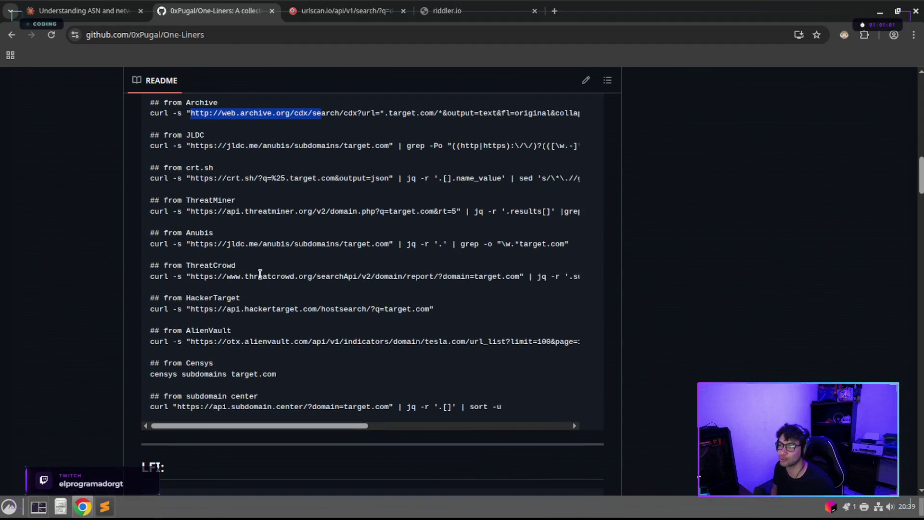
scroll(252, 186, "up", 3)
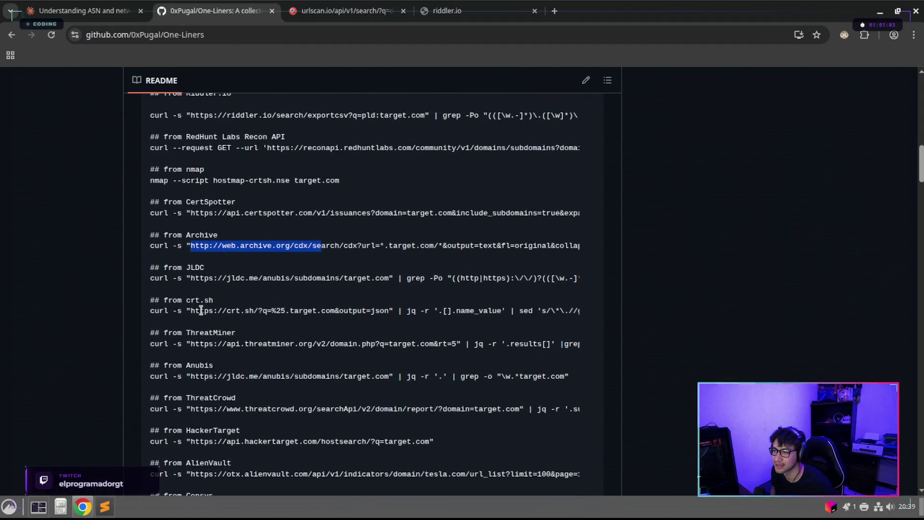
left_click_drag(191, 311, 388, 310)
left_click(440, 12)
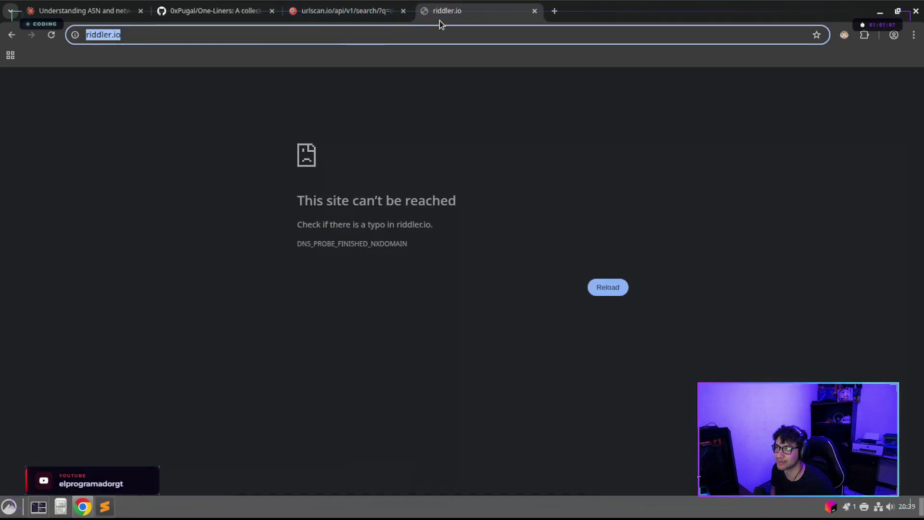
- Load the crt.sh JSON certificate query for target.com subdomains
left_click(341, 38)
left_click(340, 37)
key("ctrl+v")
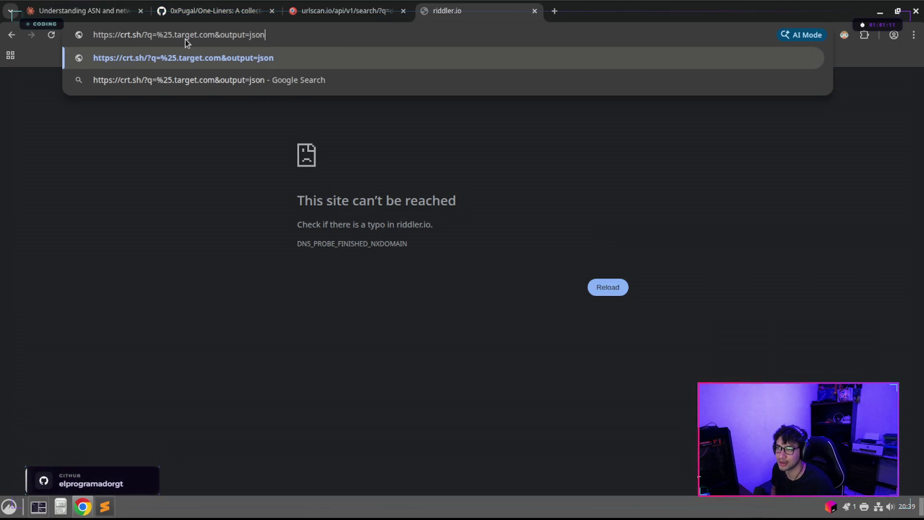
key("Return")
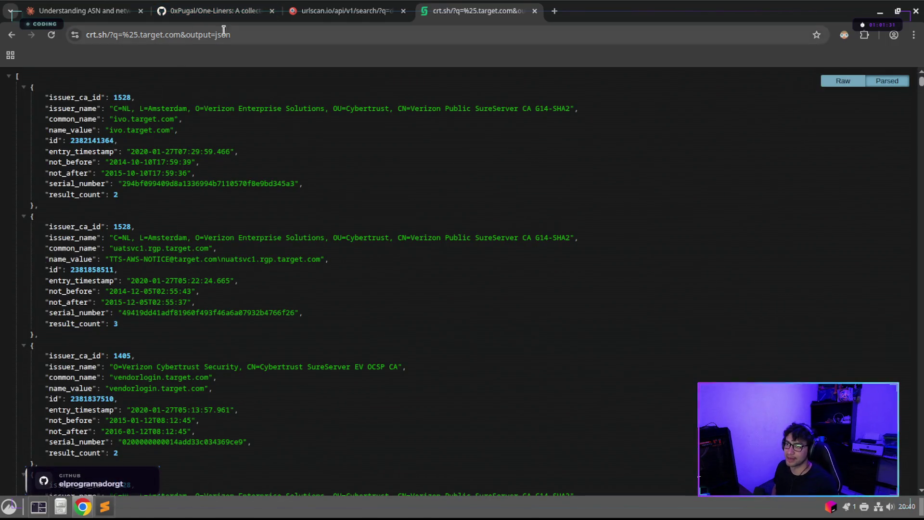
- Change the crt.sh query domain to elprogramadorgt.fun, rerun it, and select the URL without the JSON output
left_click(154, 40)
left_click(160, 39)
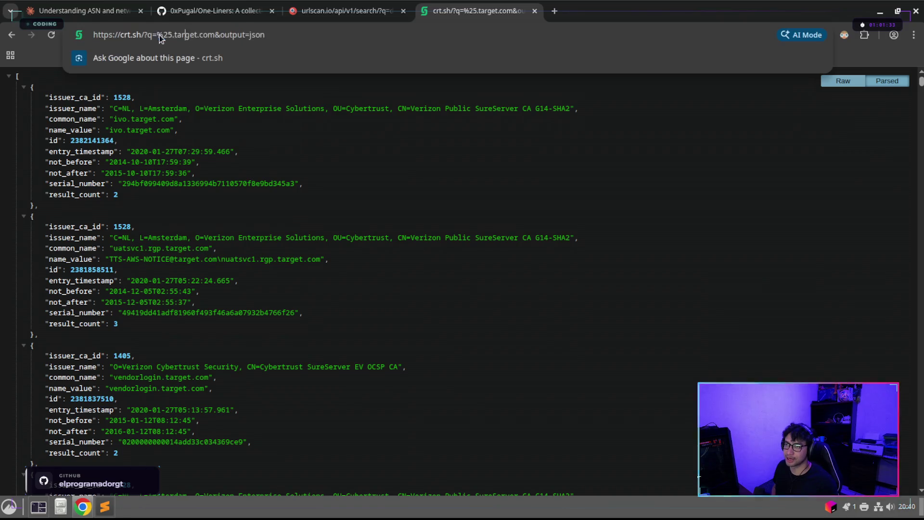
key("ctrl+Left")
key("ctrl+shift+Right")
type("elprogram")
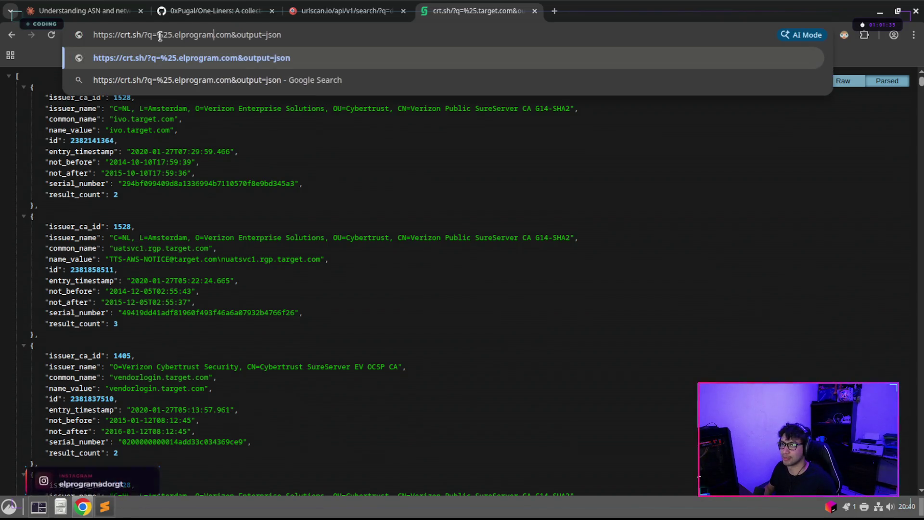
type("adorgt")
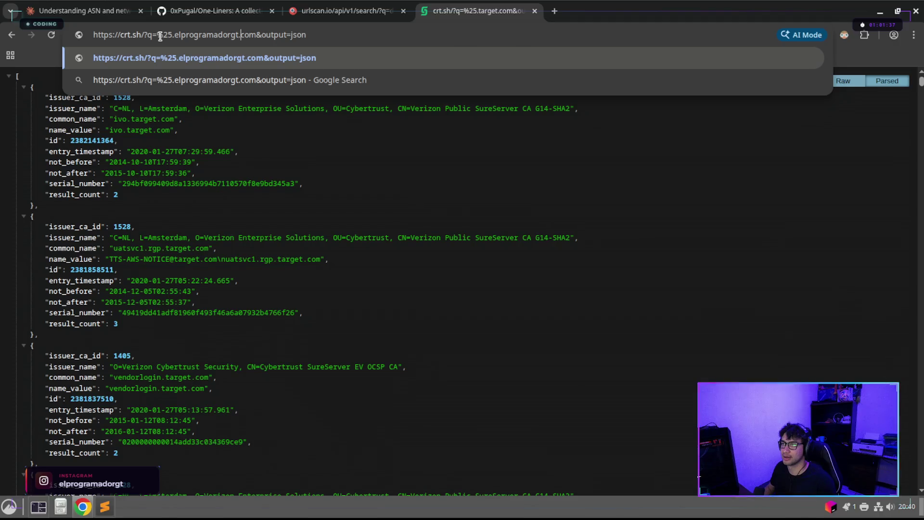
key("BackSpace")
key("BackSpace")
key("BackSpace")
type("fun")
key("Return")
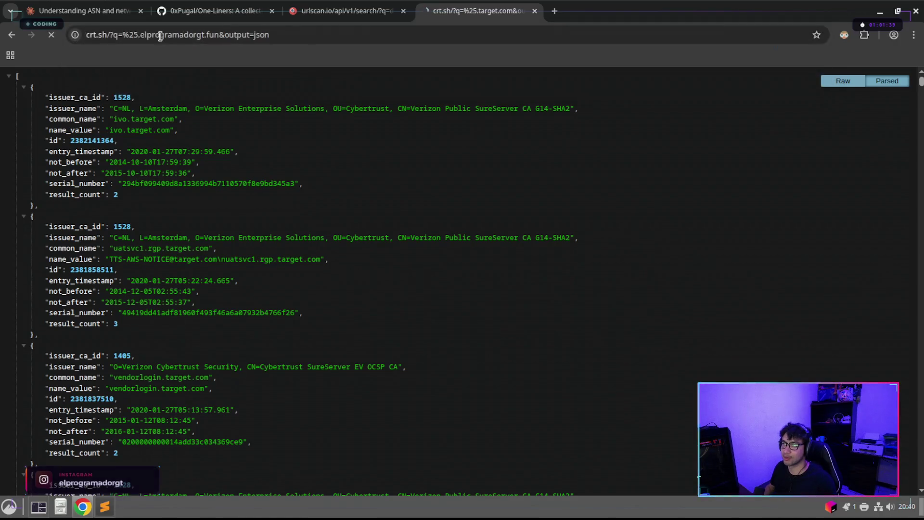
mouse_move(219, 34)
left_mouse_down()
mouse_move(102, 31)
mouse_move(599, 12)
mouse_move(559, 13)
left_mouse_up()
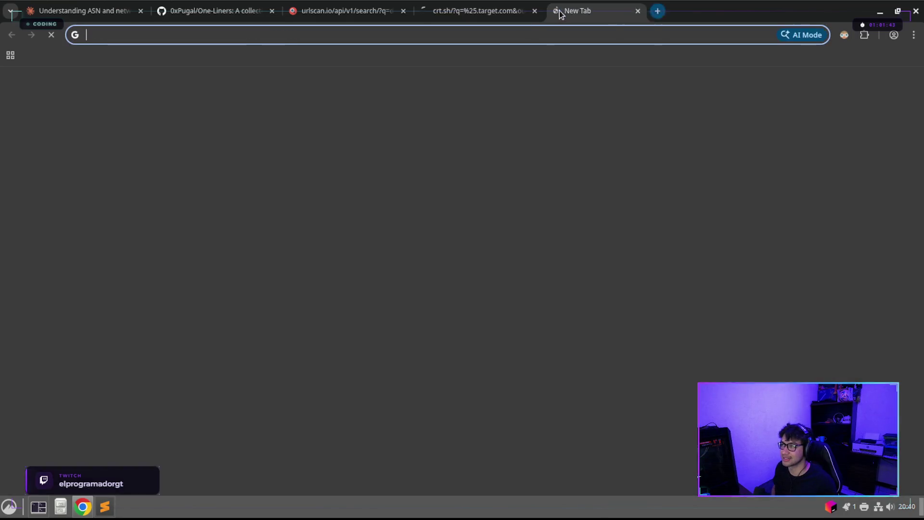
- Open the crt.sh HTML certificate table for %.elprogramadorgt.fun
left_click(464, 13)
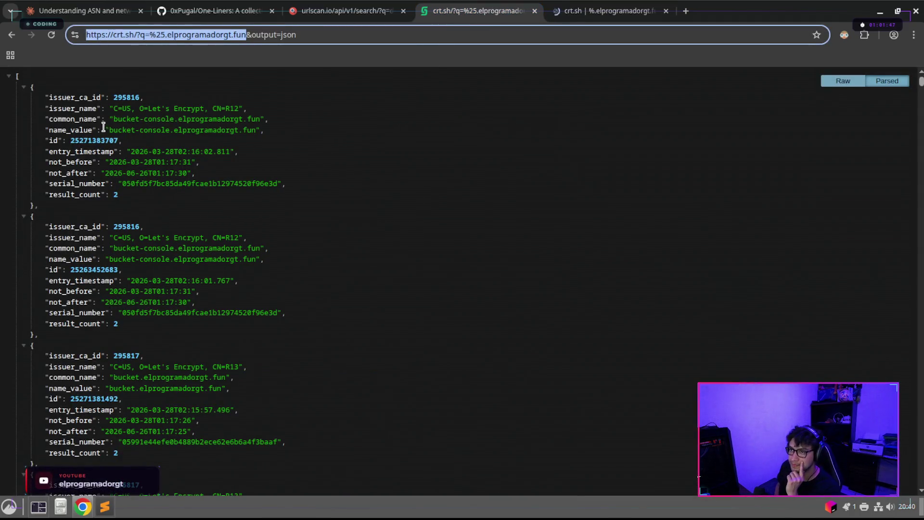
left_click(599, 4)
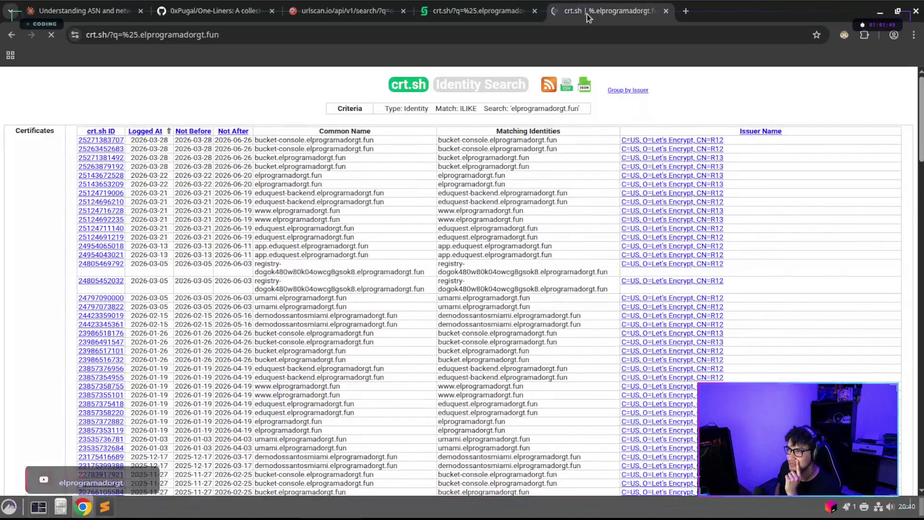
left_click(216, 11)
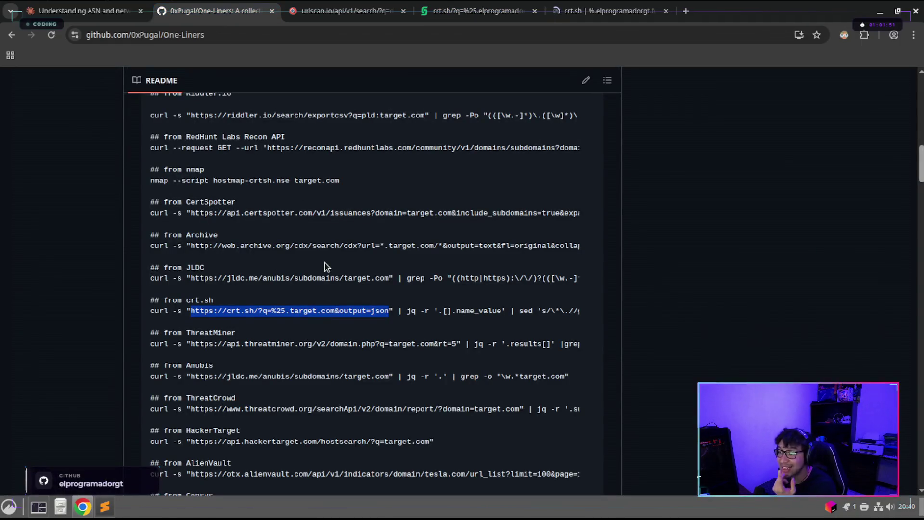
scroll(322, 268, "up", 1)
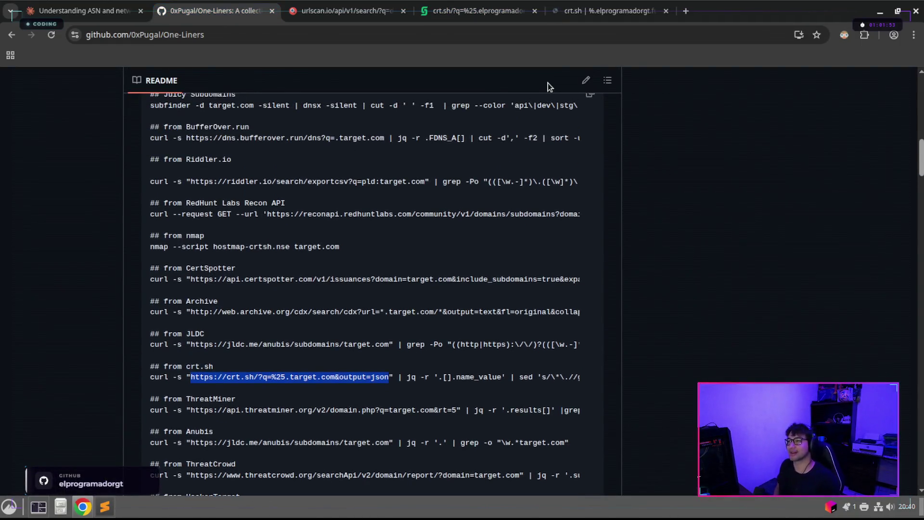
left_click(593, 15)
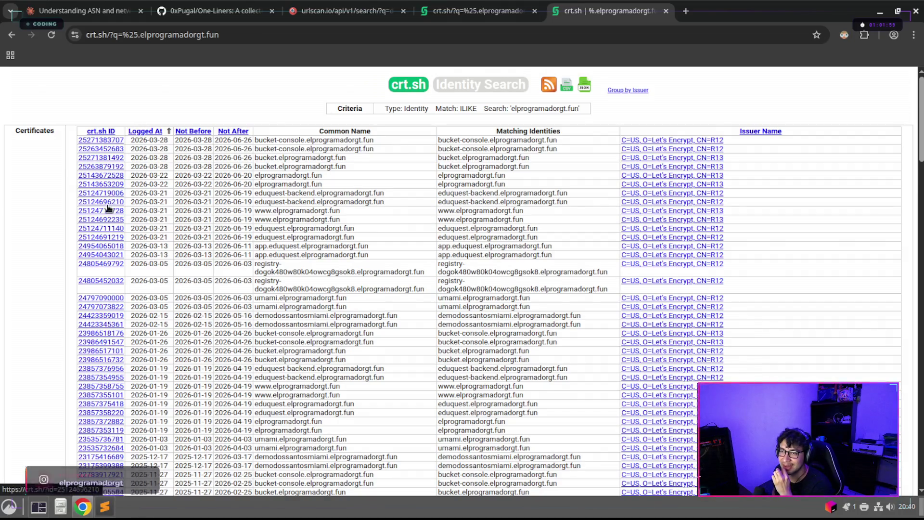
- Pick out subdomains bucket-console, bucket and eduquest-backend in the Certificates table
scroll(111, 189, "down", 15)
scroll(110, 227, "up", 15)
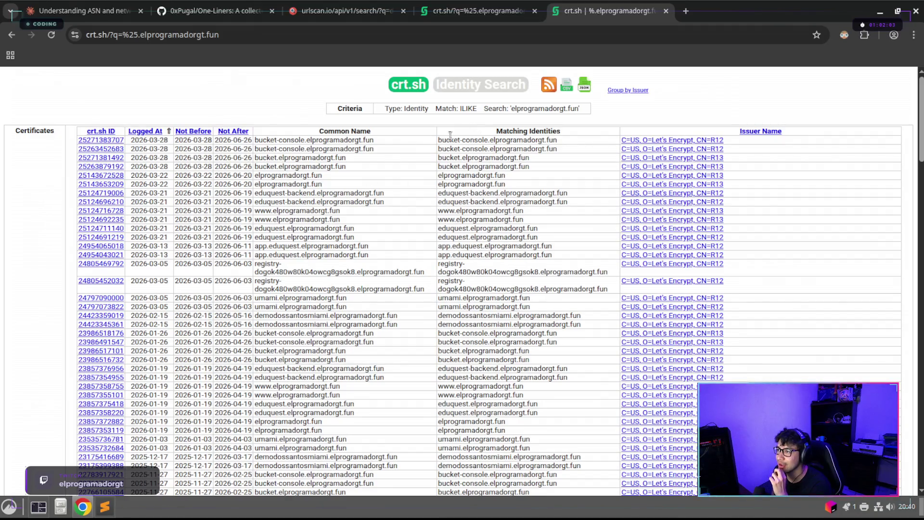
mouse_move(435, 140)
left_mouse_down()
mouse_move(178, 140)
mouse_move(568, 139)
left_mouse_up()
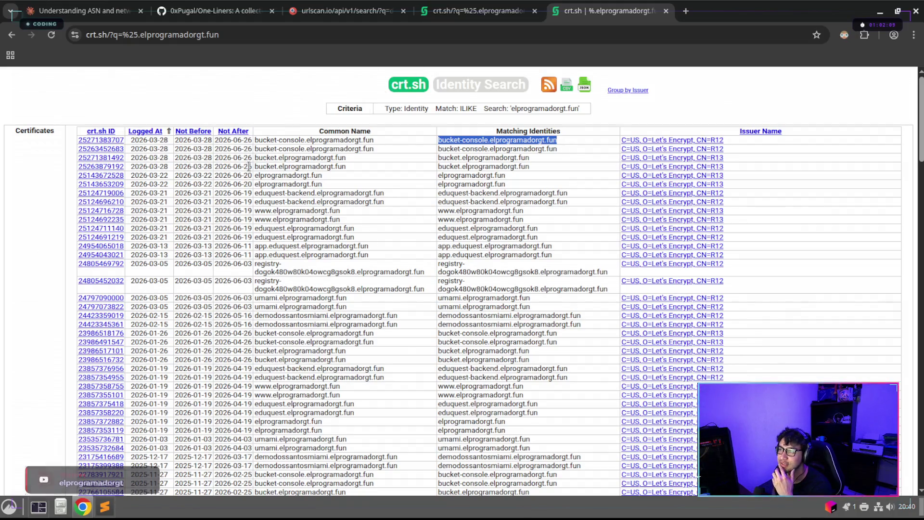
triple_click(327, 165)
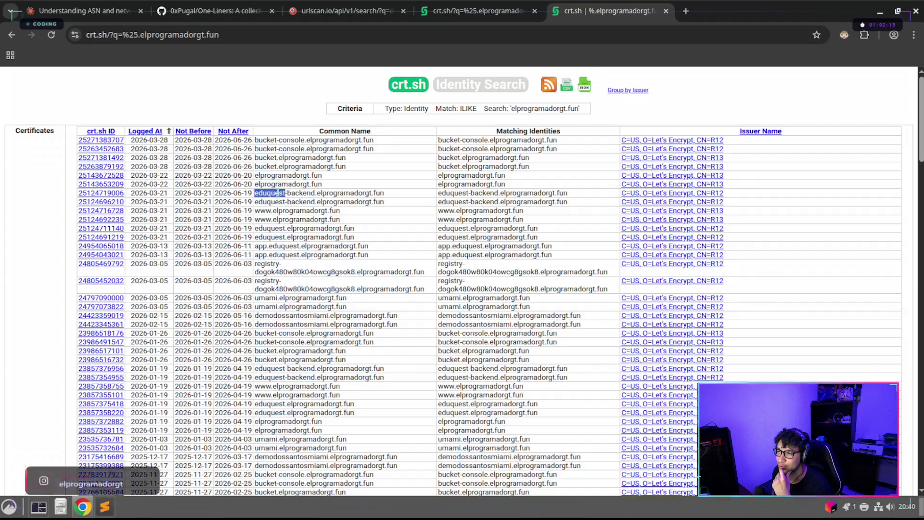
double_click(332, 191)
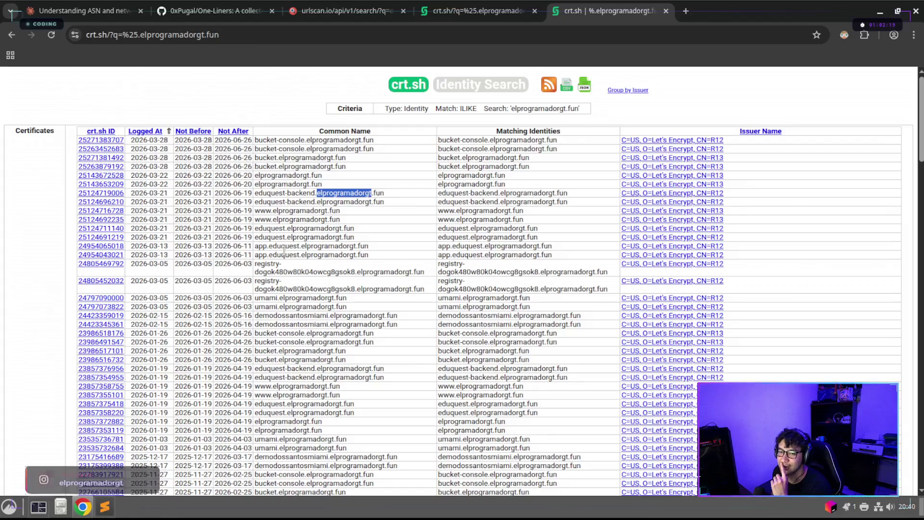
scroll(342, 235, "down", 10)
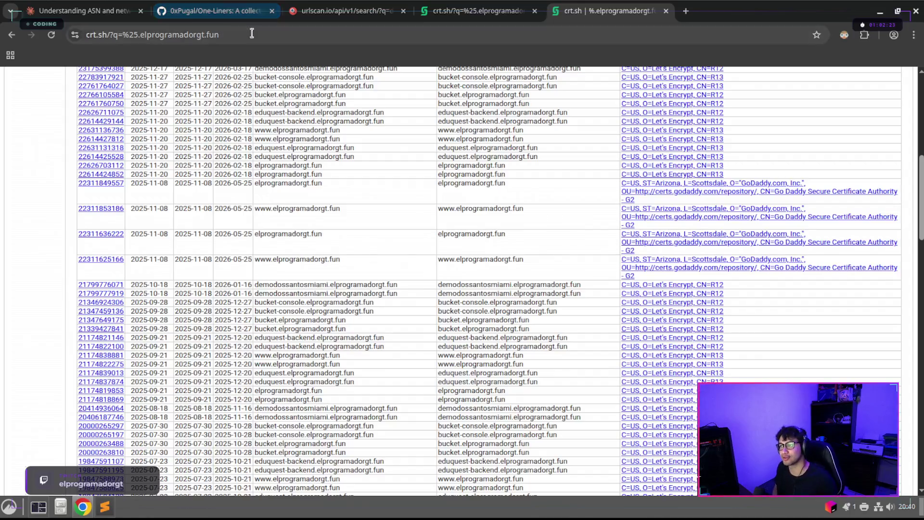
- Scroll the crt.sh results and select an older bucket-console subdomain entry
left_click(315, 32)
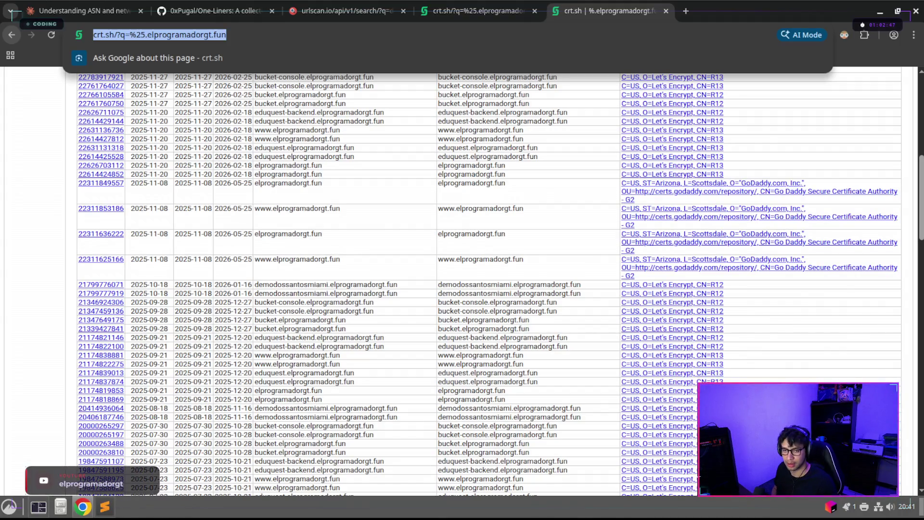
left_click(426, 319)
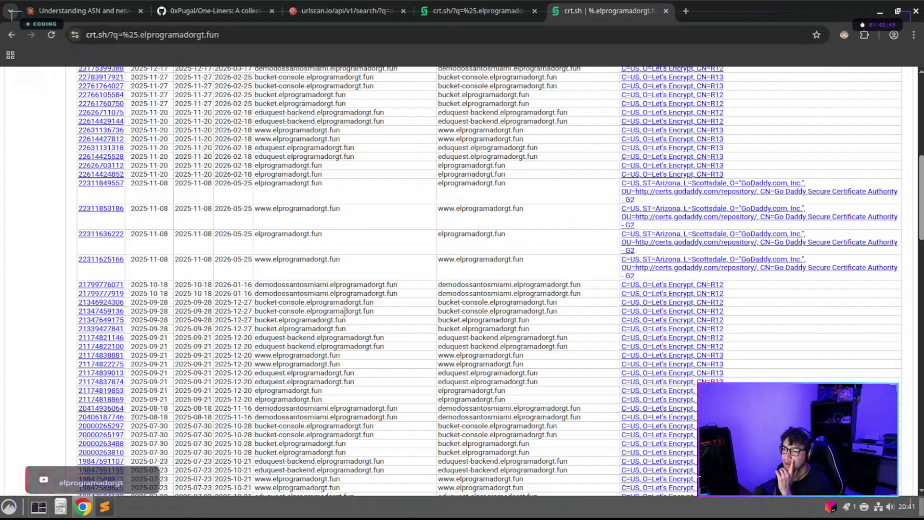
scroll(343, 313, "down", 5)
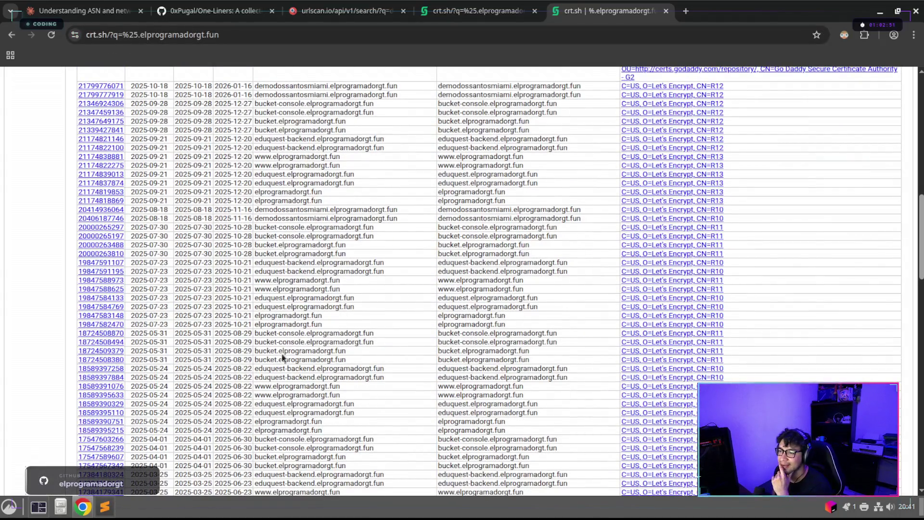
scroll(281, 347, "down", 5)
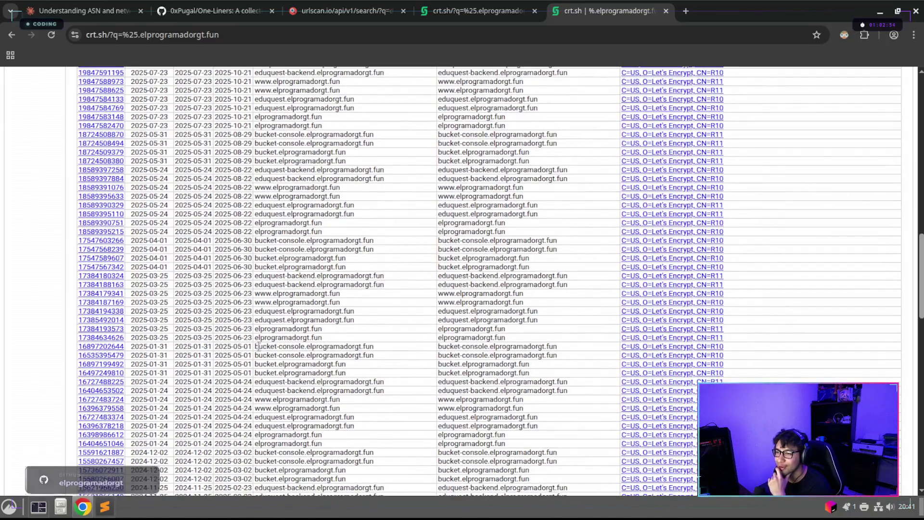
left_click_drag(255, 346, 373, 346)
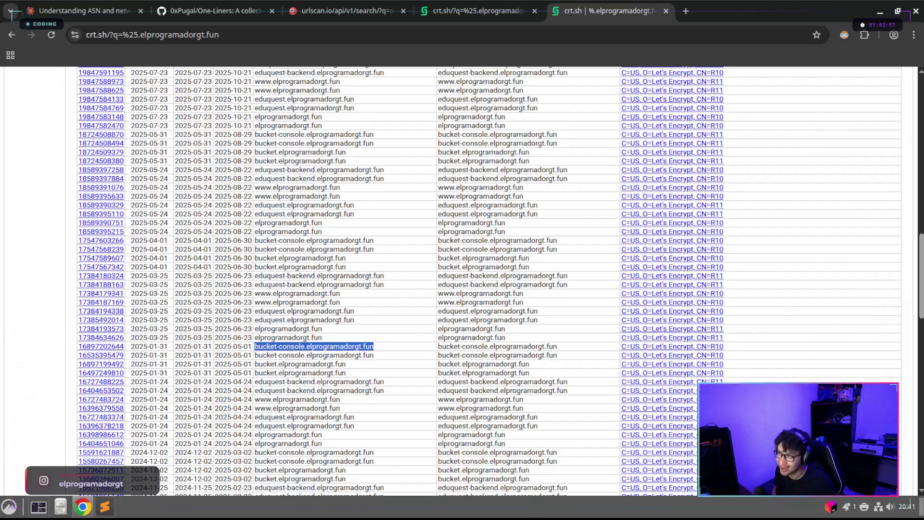
- Try the bucket-console subdomain in a new tab, then close the unreachable page
key("ctrl+t")
type("bucket-console.elprogramadorgt.fun")
key("Return")
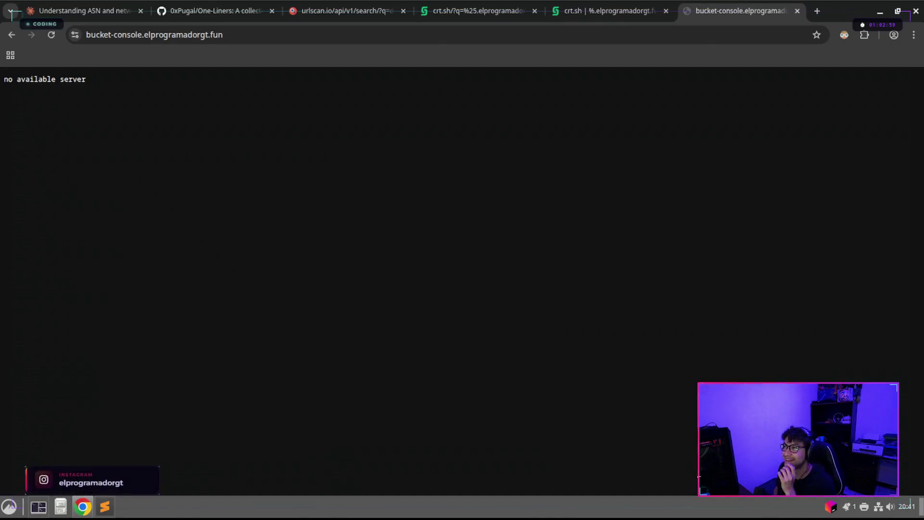
left_click(269, 41)
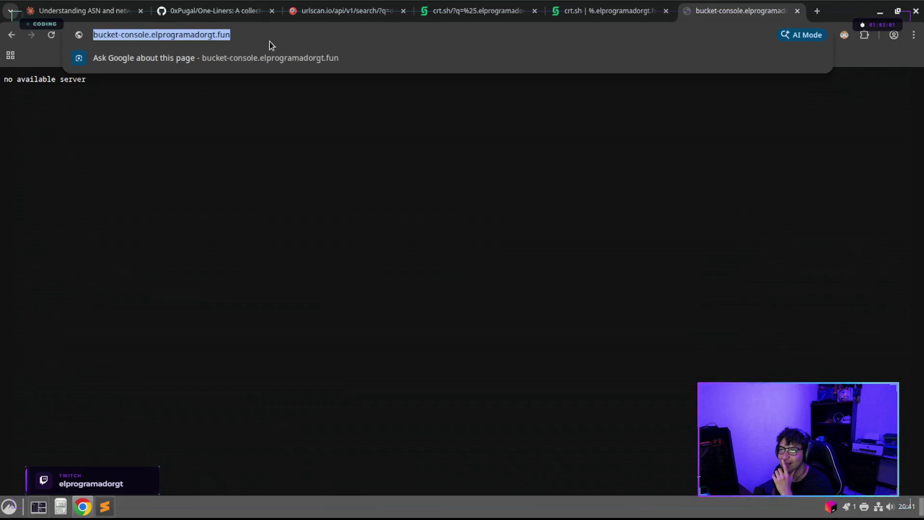
left_click(795, 11)
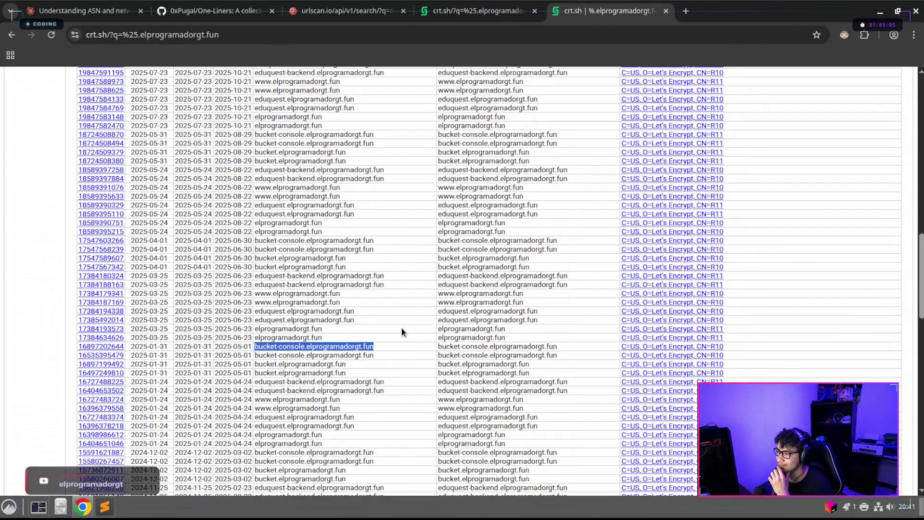
- Scroll the crt.sh list and select the first row's bucket-console identity and certificate dates
scroll(400, 328, "down", 5)
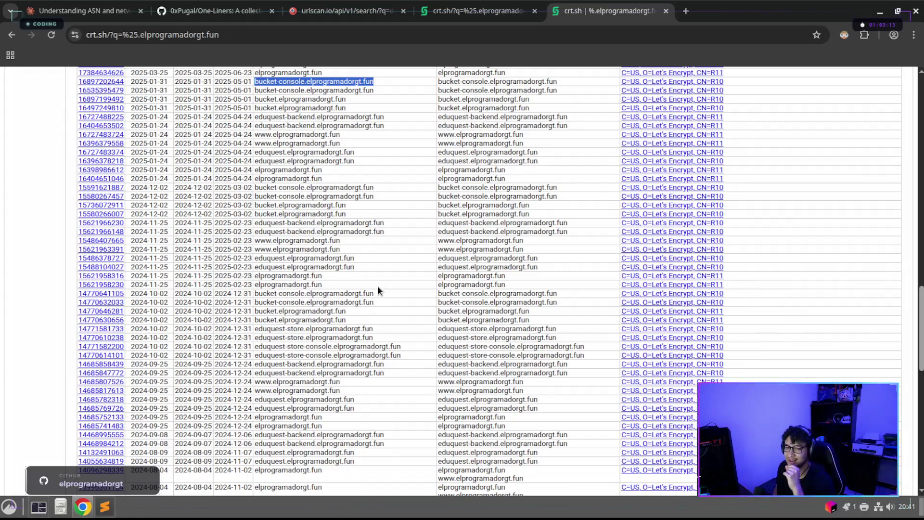
scroll(338, 310, "down", 1)
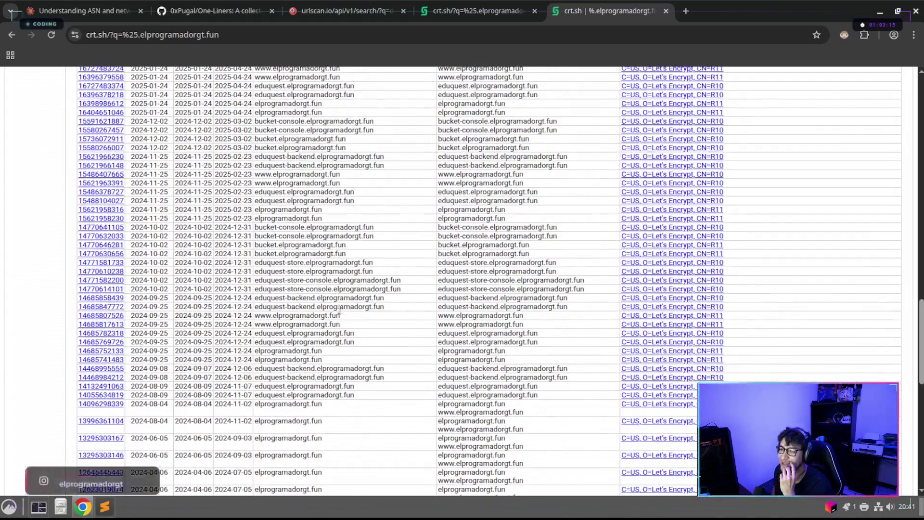
scroll(339, 309, "down", 6)
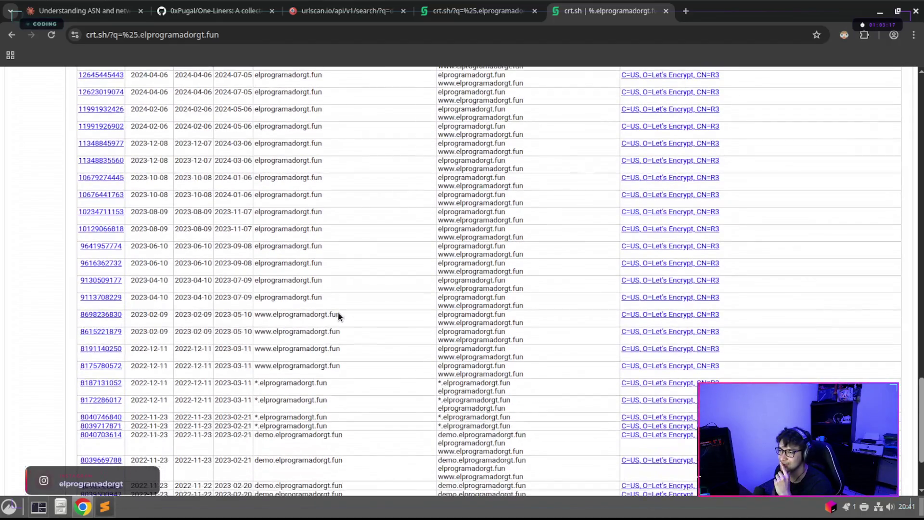
scroll(338, 313, "up", 15)
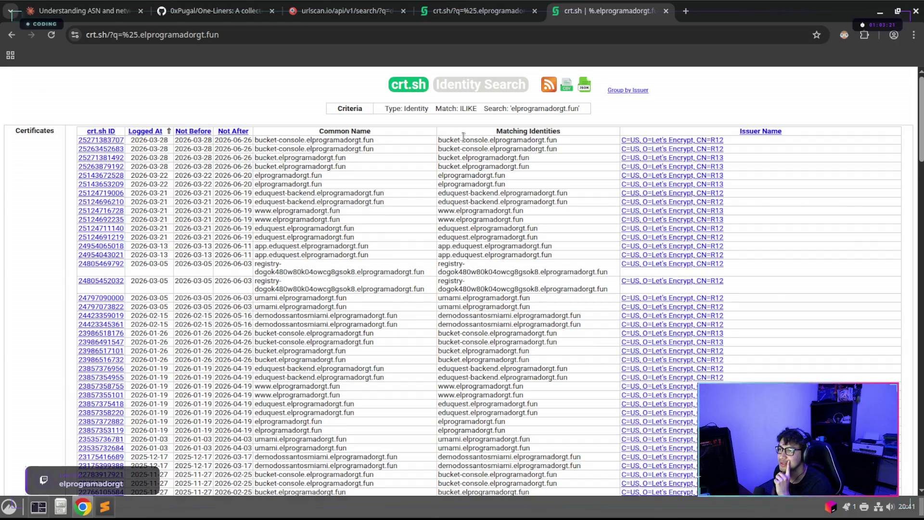
triple_click(463, 139)
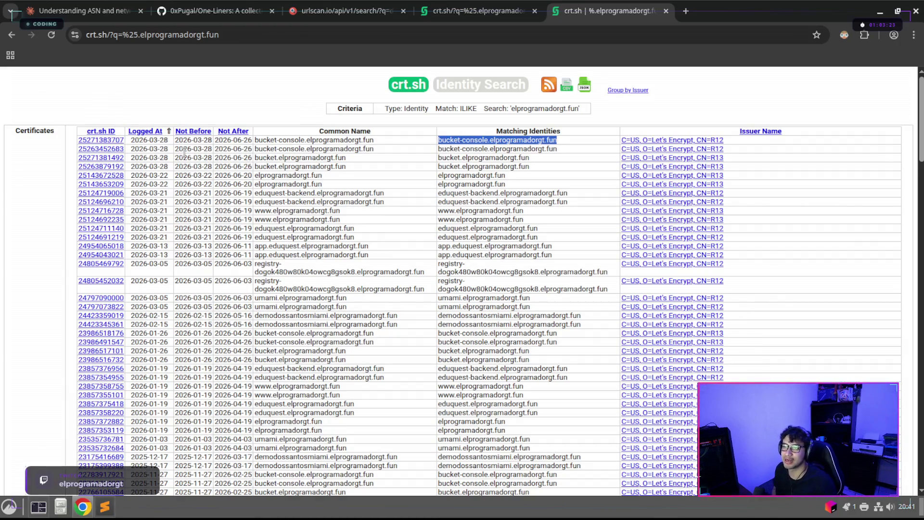
left_click_drag(131, 140, 208, 140)
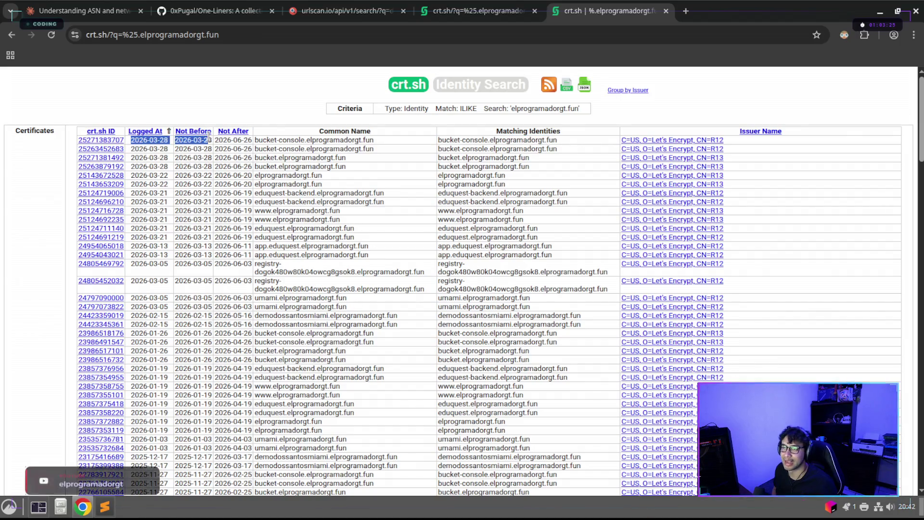
- Discard an accidental Google search of the dates and reselect the bucket-console identity
key("ctrl+c")
key("ctrl+t")
key("ctrl+v")
key("Return")
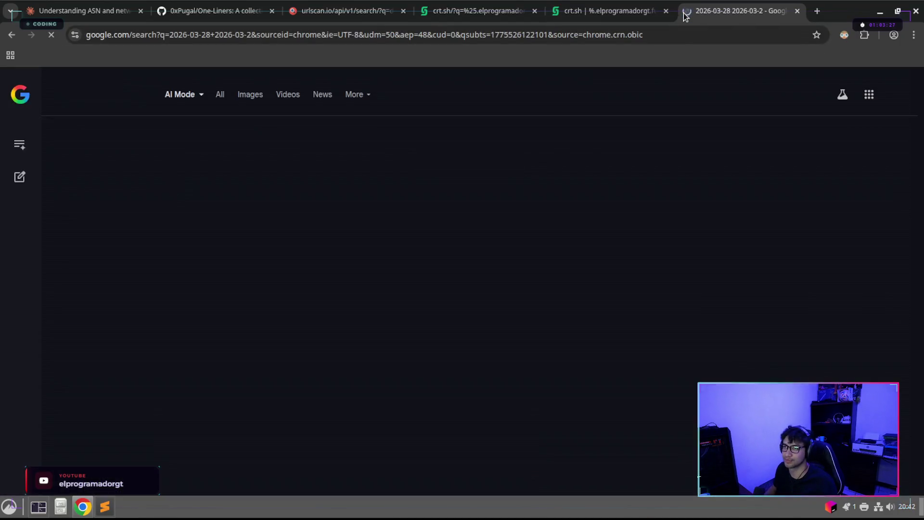
left_click(604, 15)
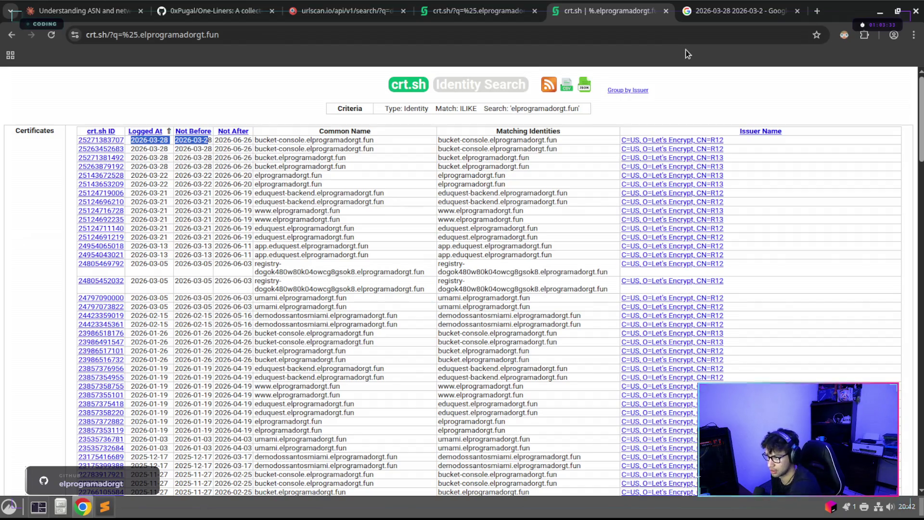
left_click(796, 12)
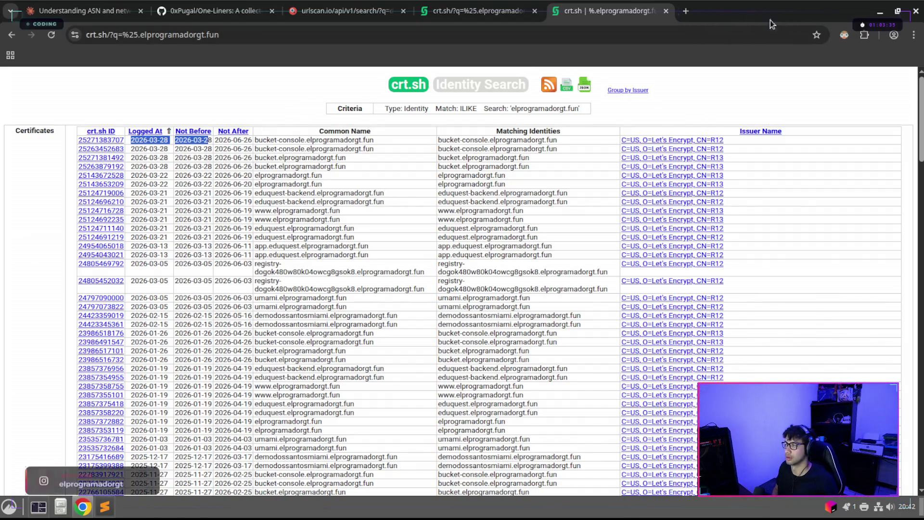
double_click(473, 140)
triple_click(474, 140)
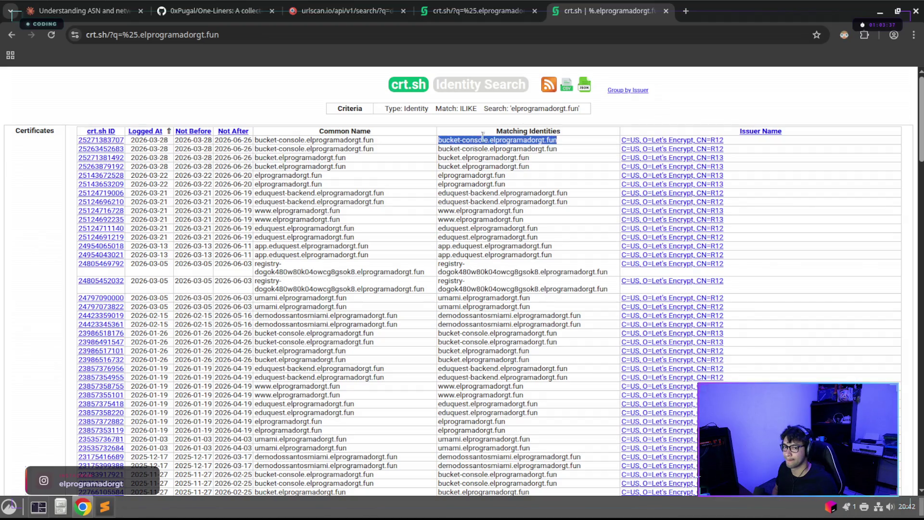
- Load the bucket-console subdomain in a new tab, then go back to crt.sh
left_click(685, 12)
key("ctrl+v")
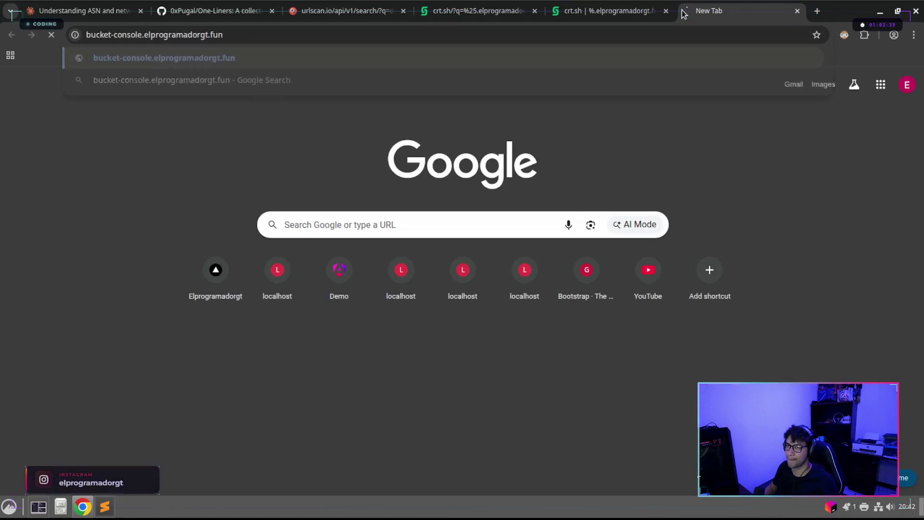
key("Return")
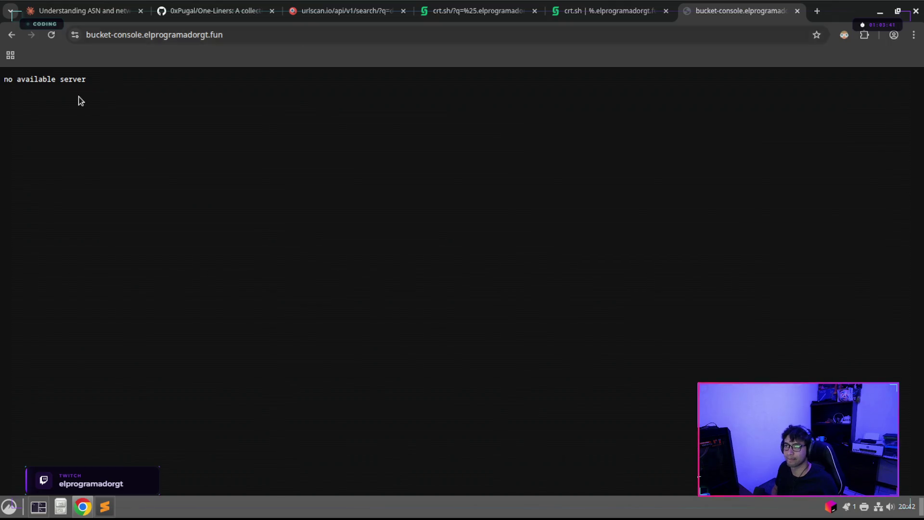
left_click(159, 33)
left_click(569, 12)
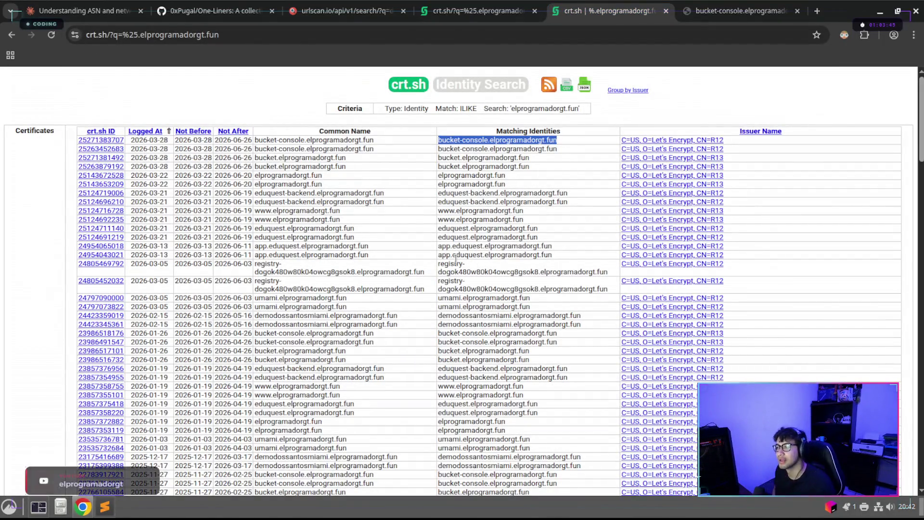
- Copy app.eduquest.elprogramadorgt.fun from crt.sh and load it in the bucket-console tab
left_click_drag(440, 264, 611, 270)
double_click(486, 272)
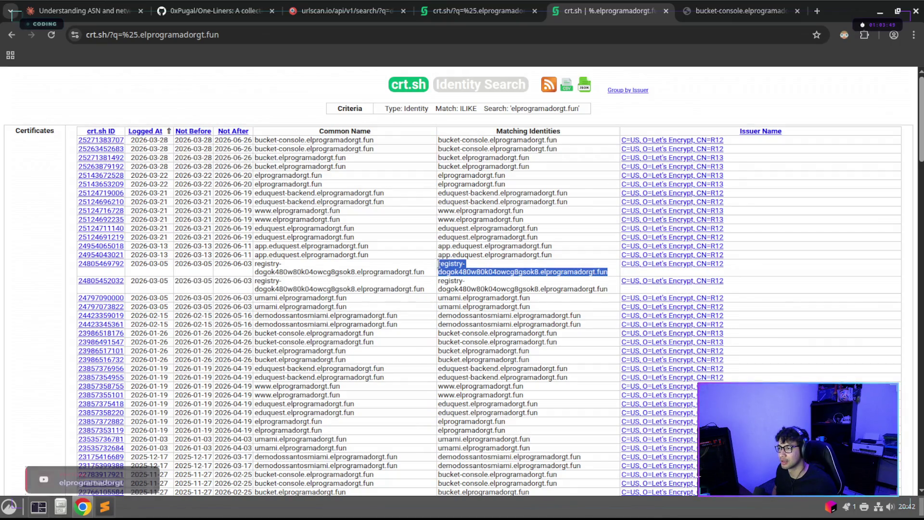
left_click_drag(438, 255, 552, 255)
left_click(715, 18)
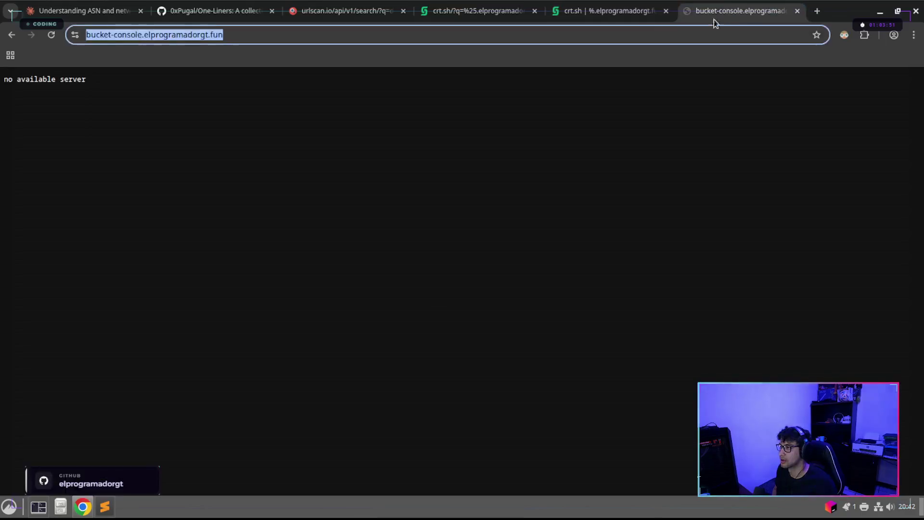
left_click(645, 35)
key("ctrl+a")
key("ctrl+v")
key("Return")
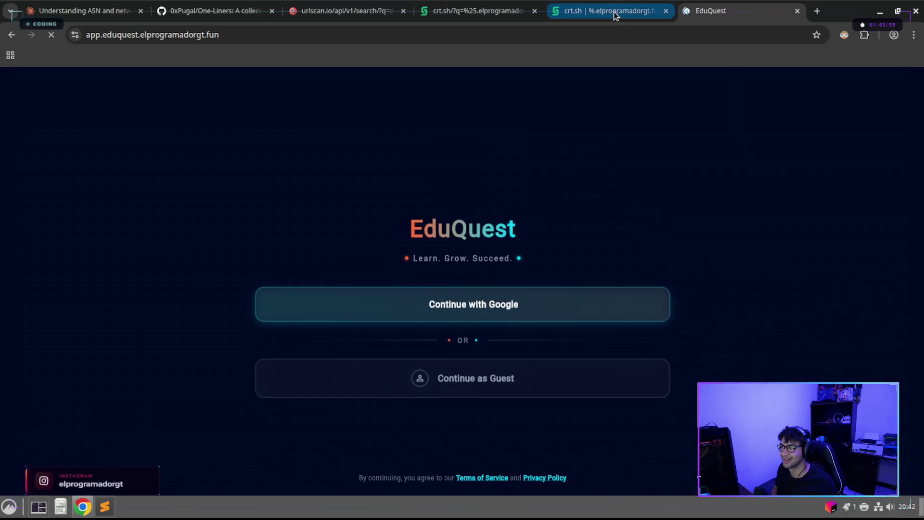
- Glance at the crt.sh JSON results, then select the domain in the crt.sh search address
left_click(613, 13)
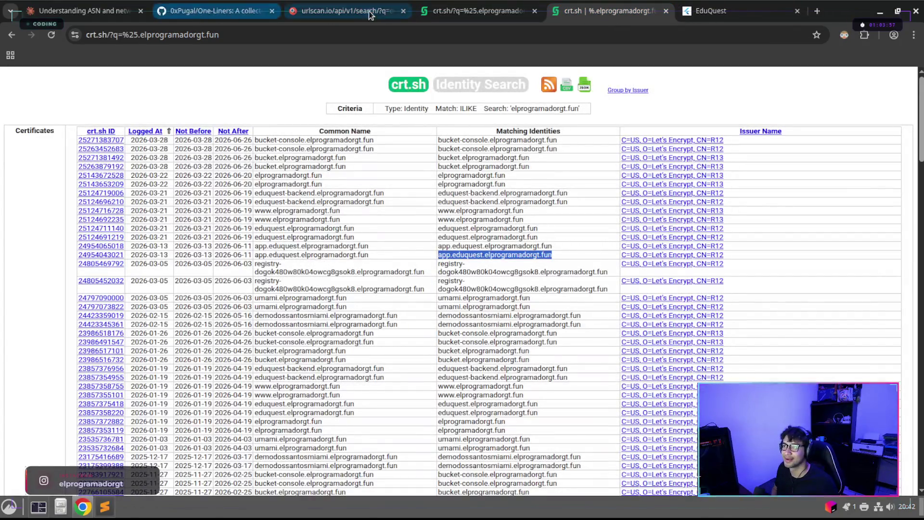
left_click(452, 16)
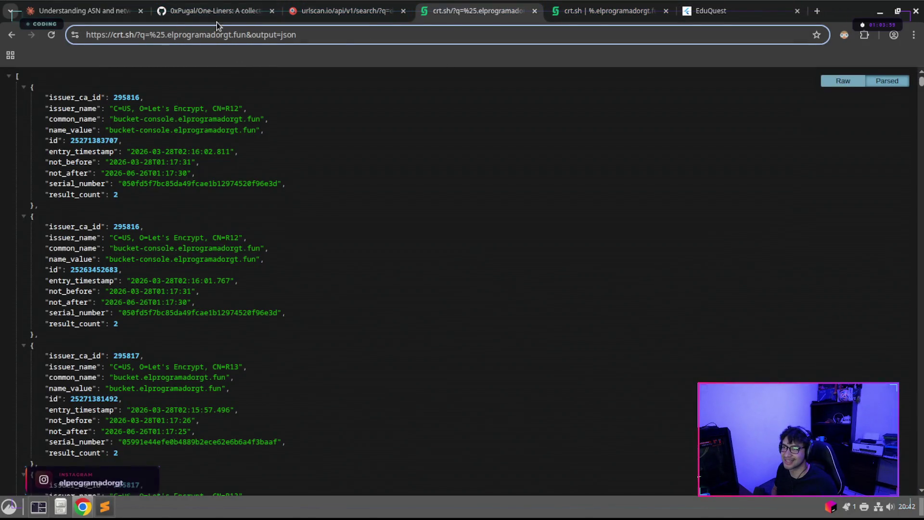
key("ctrl+Tab")
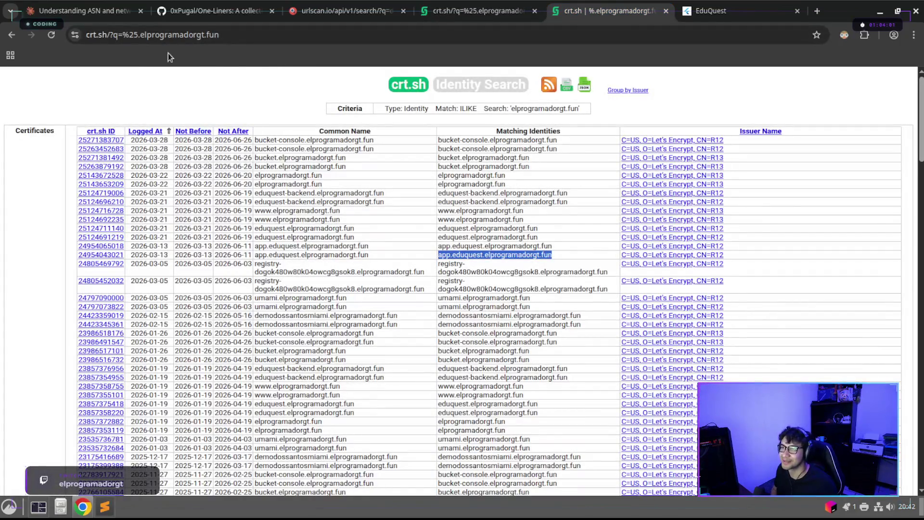
left_click_drag(139, 35, 341, 36)
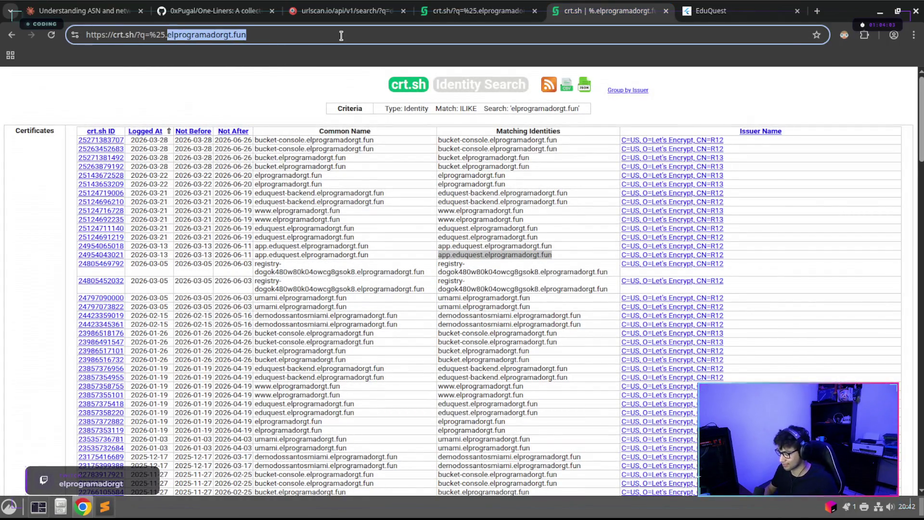
- Run a Google search for hackthebox in a new tab
type("hackthebox.com")
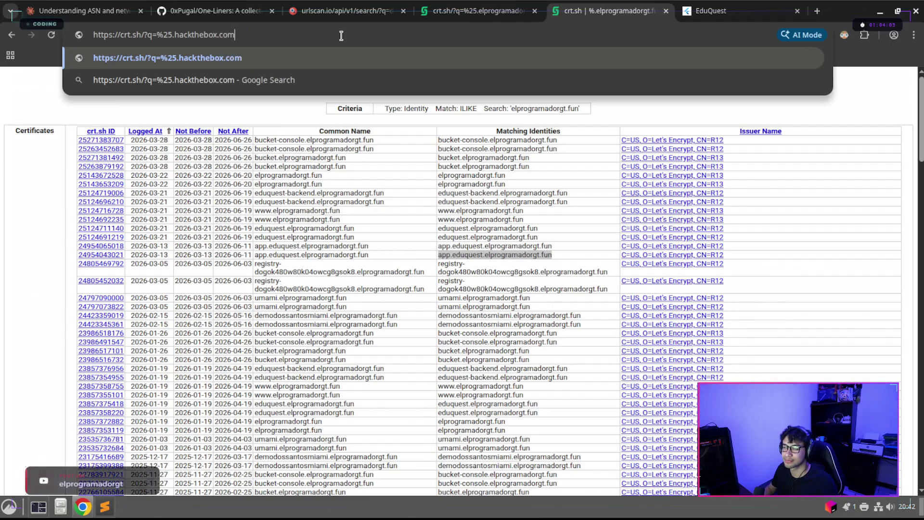
left_click(815, 15)
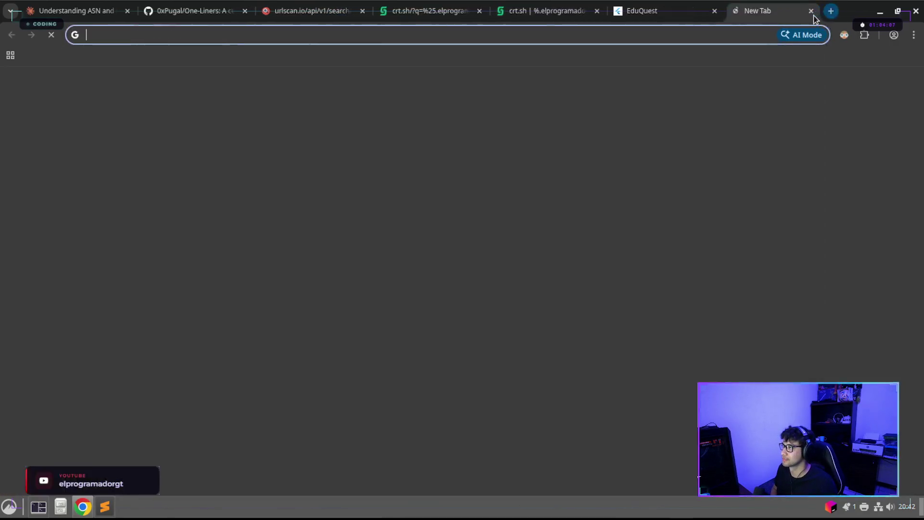
type("hac")
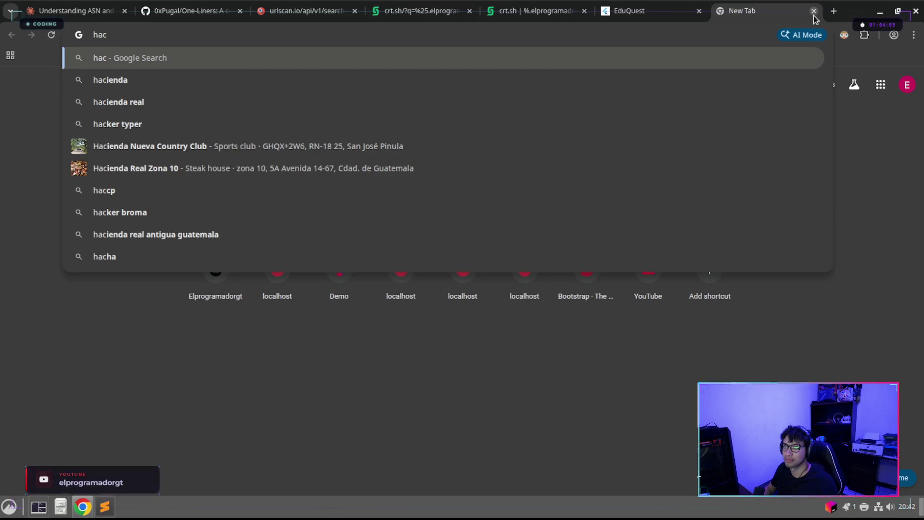
type("ktehb")
key("BackSpace")
key("BackSpace")
key("BackSpace")
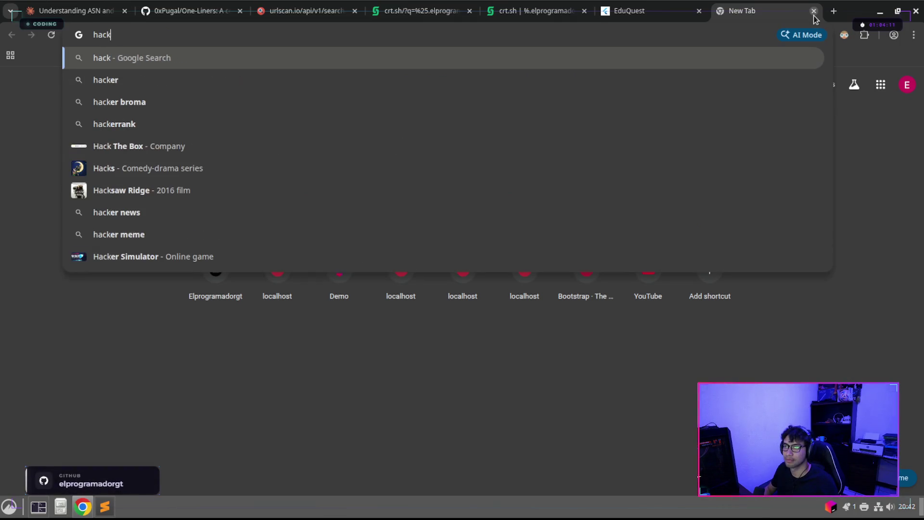
type("box")
key("Return")
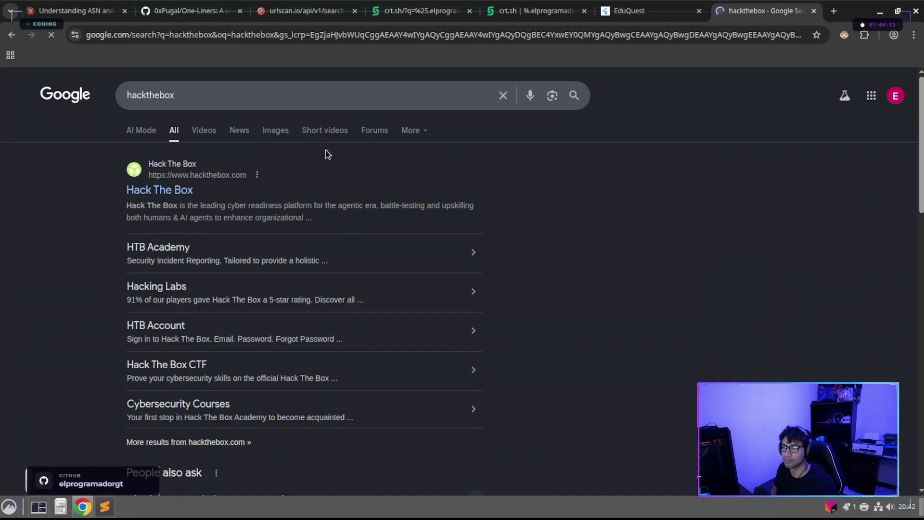
- Run the crt.sh certificate search for %.hackthebox.com
left_click(534, 10)
left_click(271, 32)
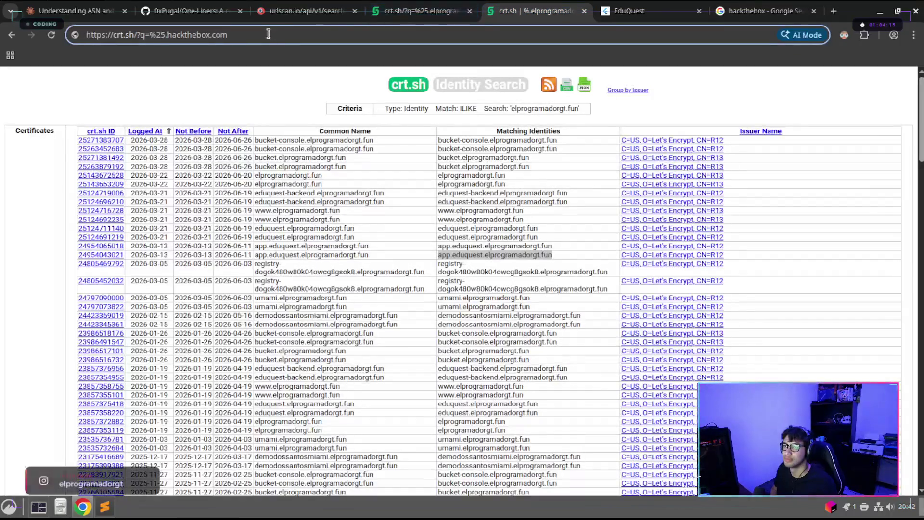
type("crt.sh/?q=%25.hackthebox.com")
key("Return")
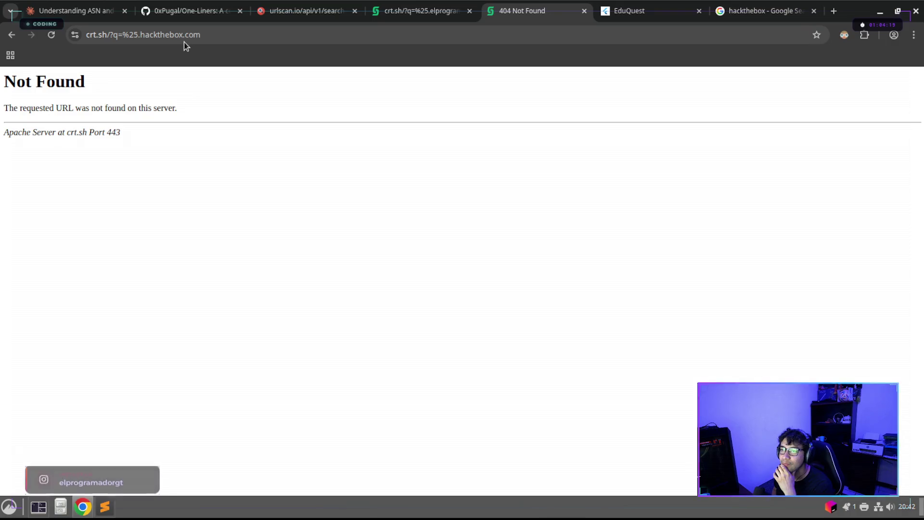
left_click(12, 36)
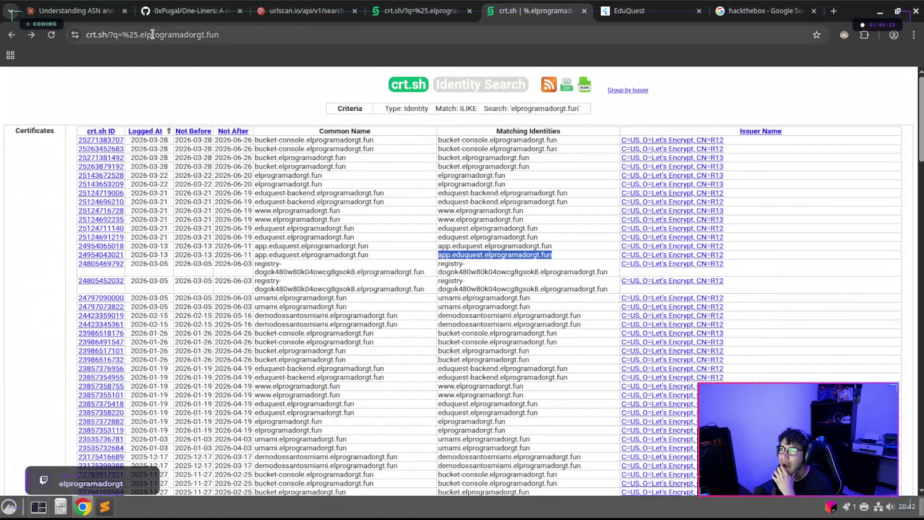
left_click_drag(140, 36, 255, 36)
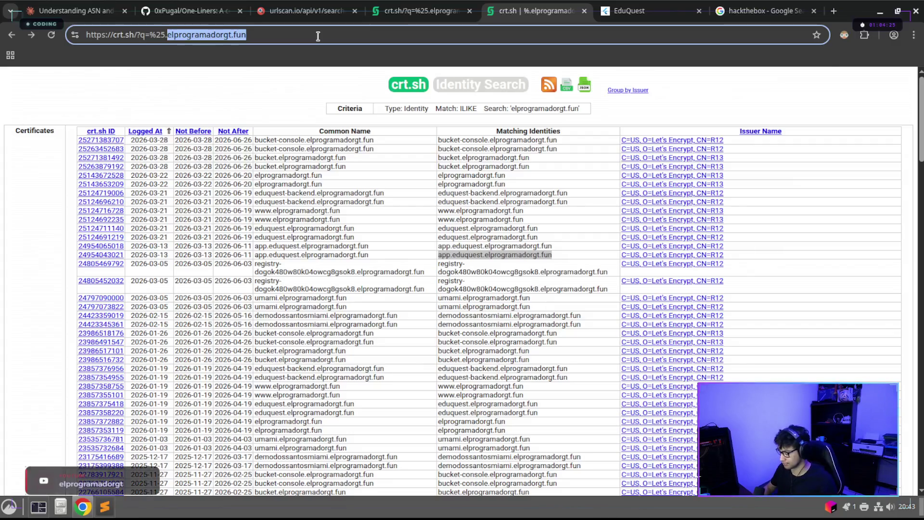
type("hackthebox")
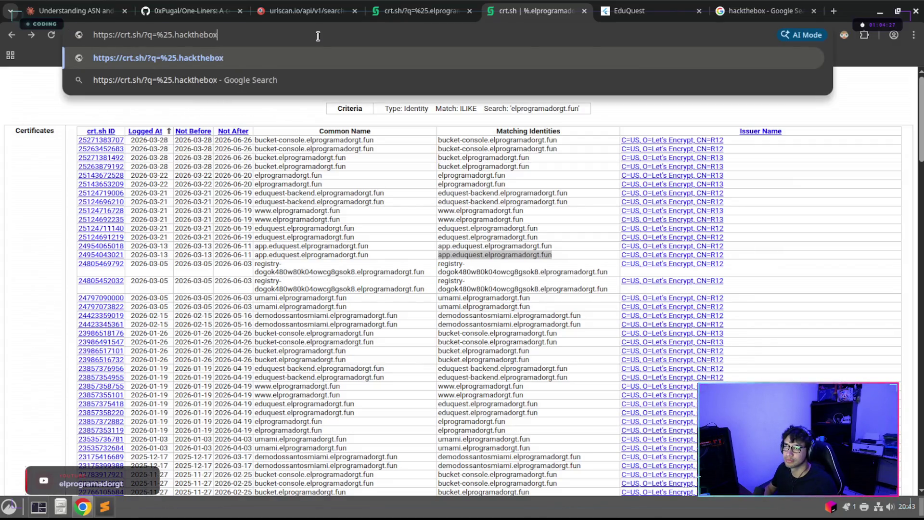
type(".com")
key("Return")
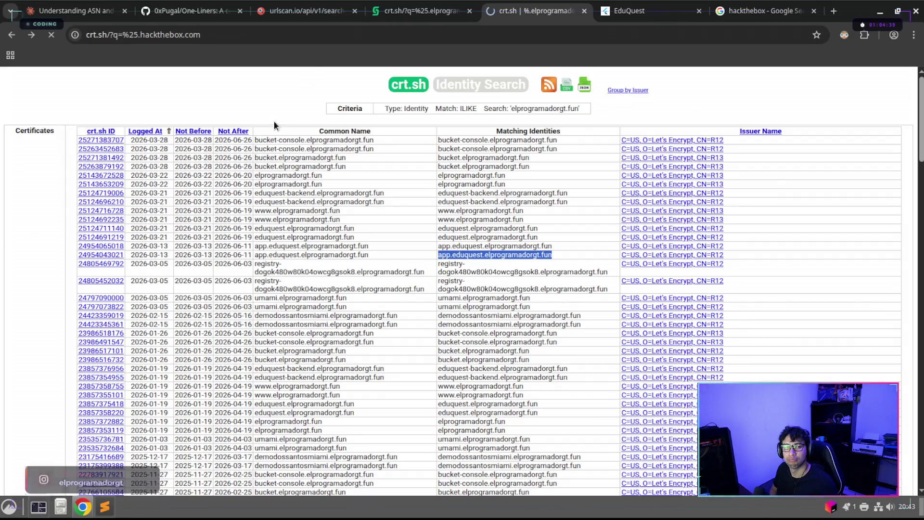
- Glance at the GitHub One-Liners and JSON tabs, then return to the hackthebox.com results
left_click(187, 10)
left_click(152, 35)
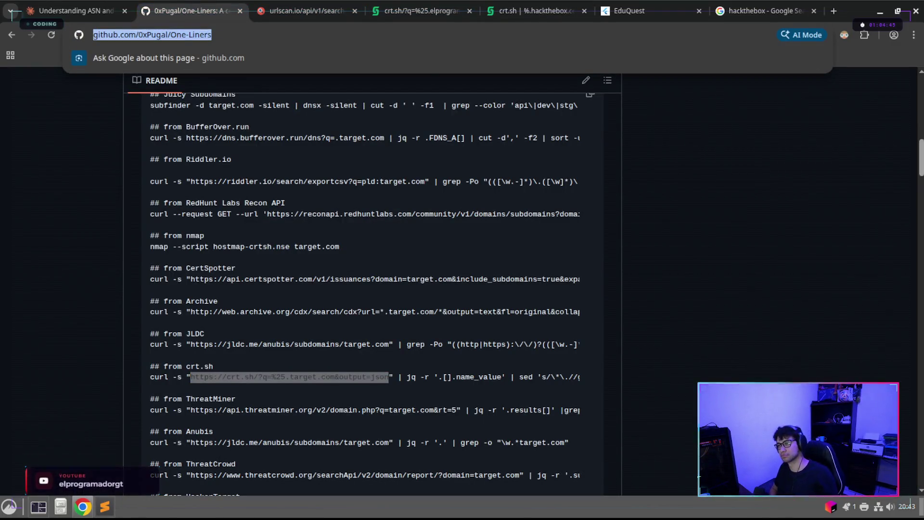
left_click(419, 11)
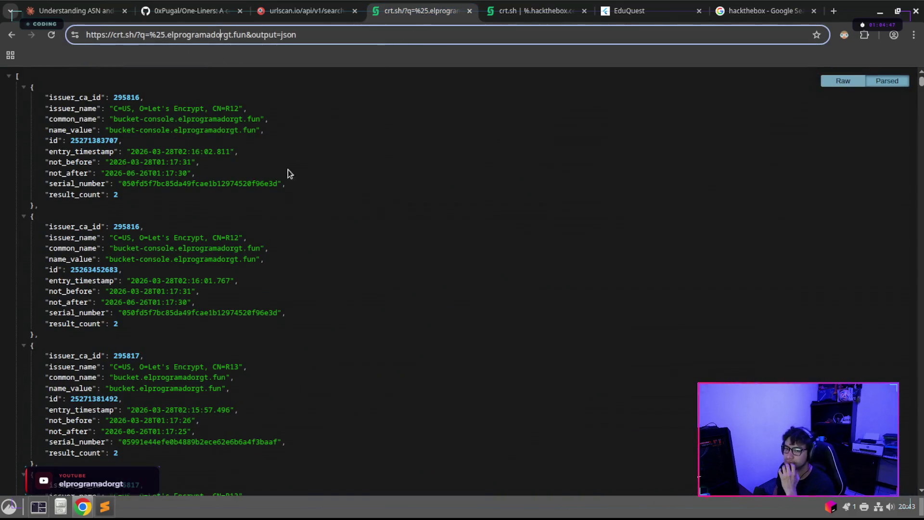
left_click(292, 10)
left_click(187, 11)
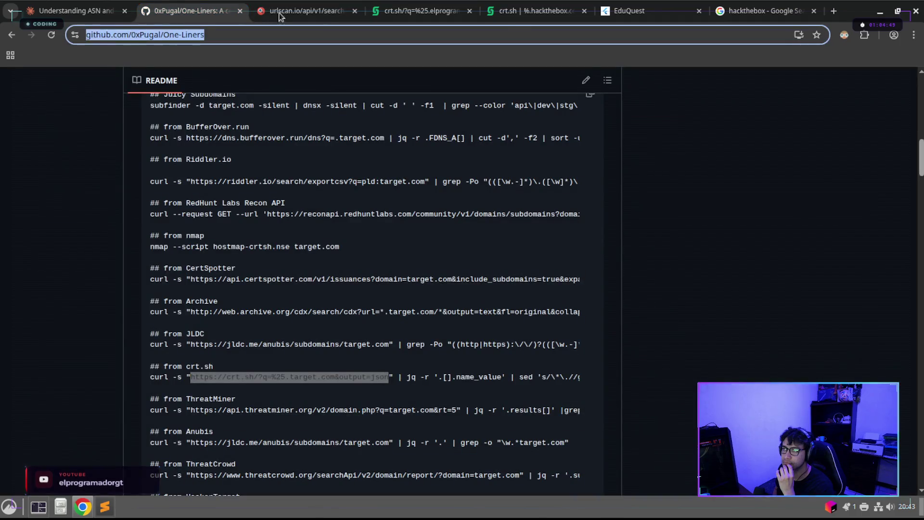
left_click(536, 14)
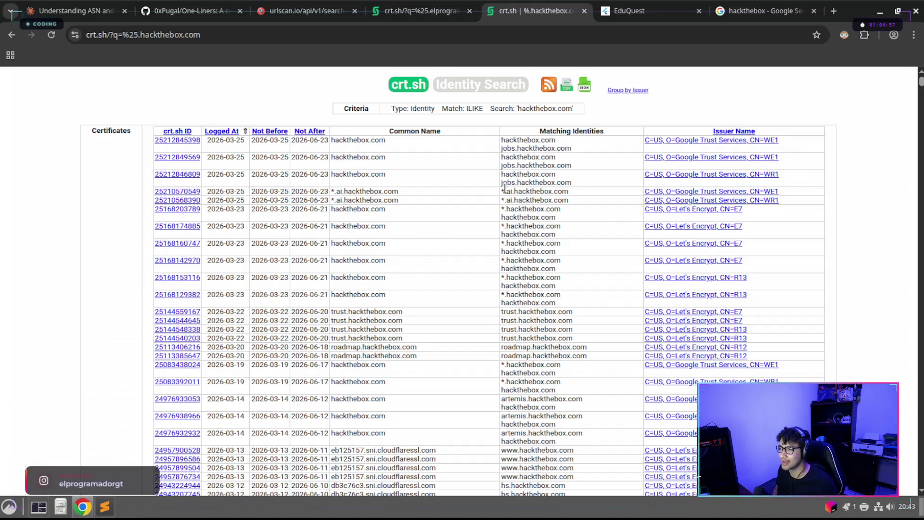
- Open github.com/0xPugal/One-Liners in the Google search tab and return to crt.sh
scroll(530, 223, "down", 5)
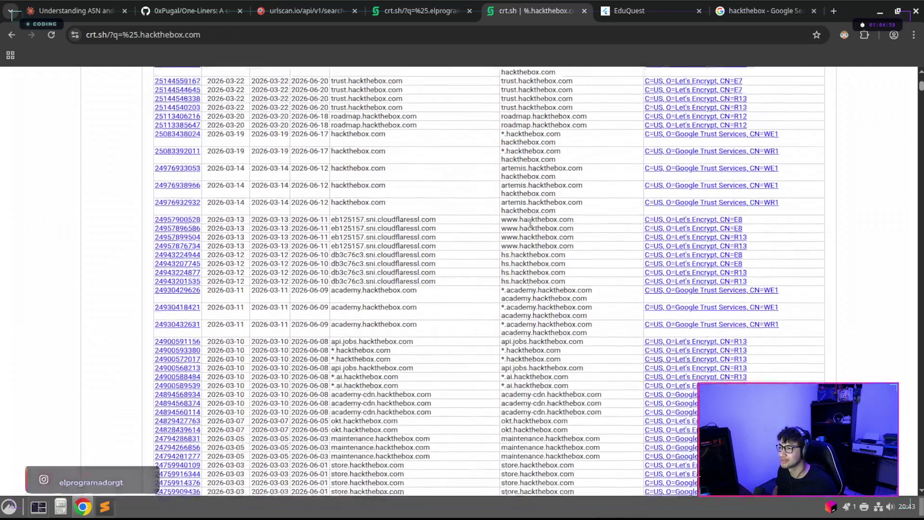
scroll(582, 122, "up", 1)
scroll(563, 118, "up", 2)
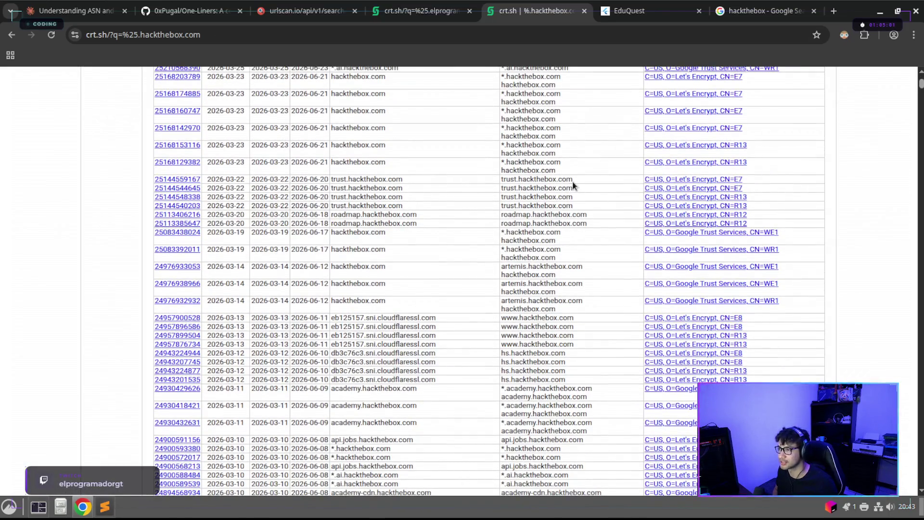
left_click(766, 11)
left_click(526, 32)
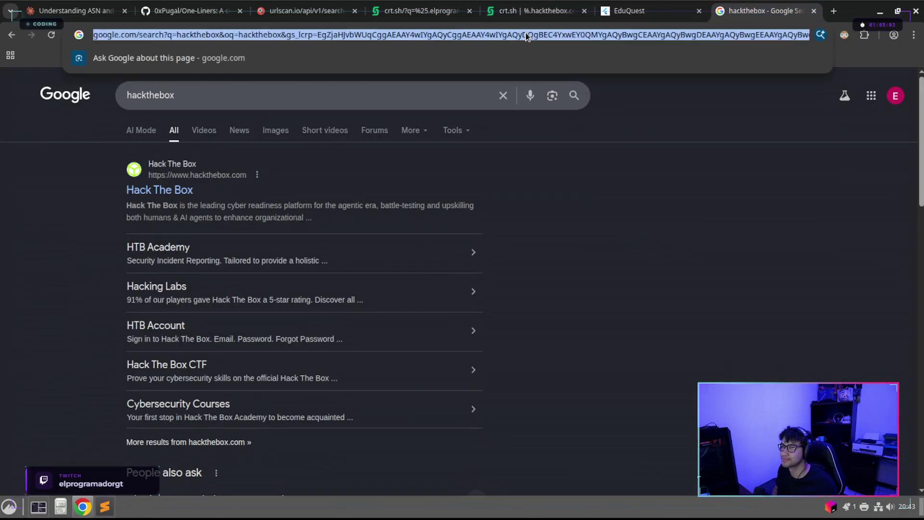
type("github.com/0xPugal/One-Liners")
key("Return")
left_click(618, 11)
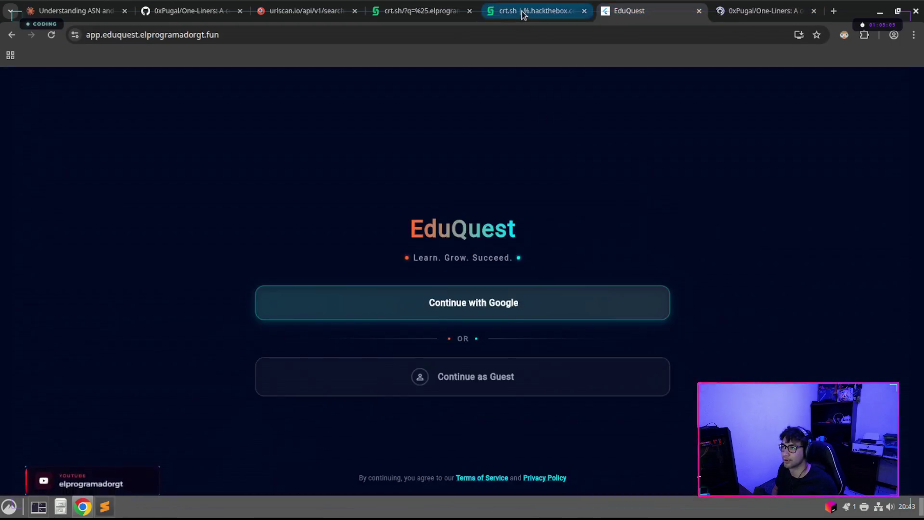
left_click(522, 10)
- Load trust.hackthebox.com in the GitHub One-Liners tab
left_click(728, 15)
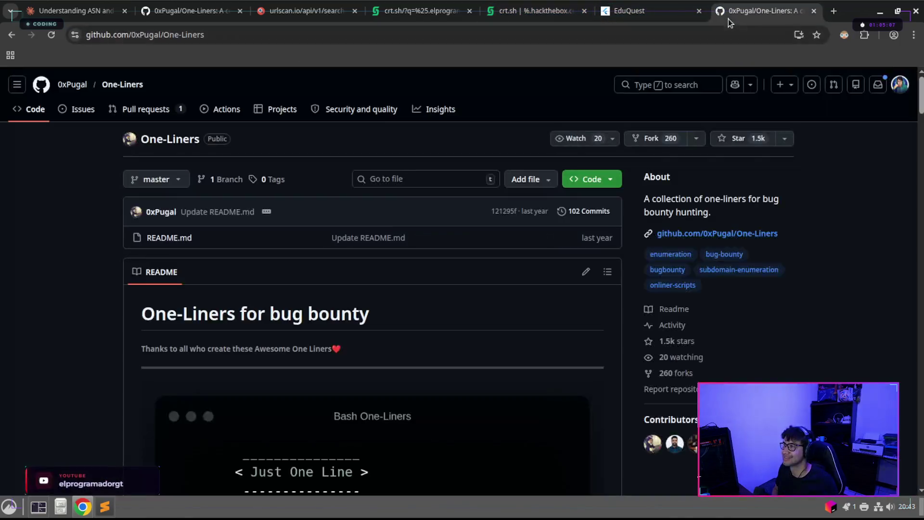
left_click(672, 39)
type("trust.hackthebox.com")
key("Return")
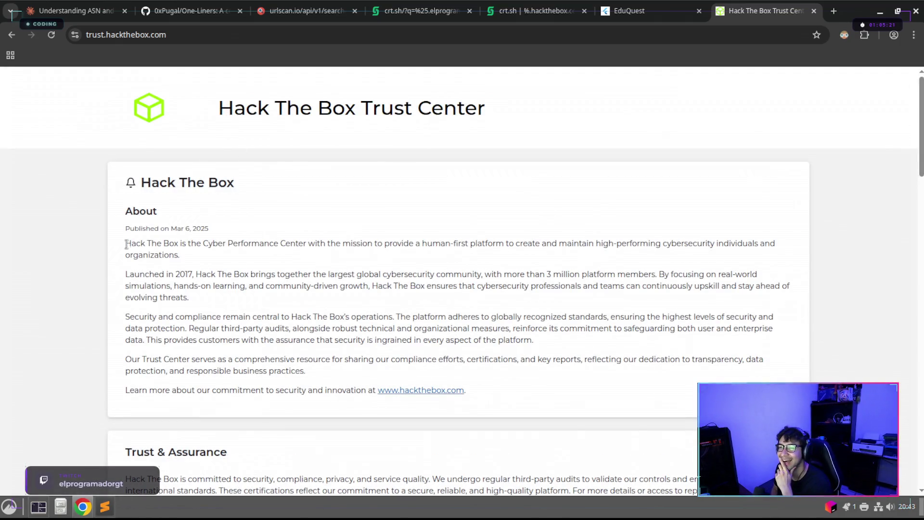
- Review the Hack The Box Trust Center page, including its Malware Detection Software item
left_click_drag(126, 244, 258, 293)
scroll(261, 296, "down", 2)
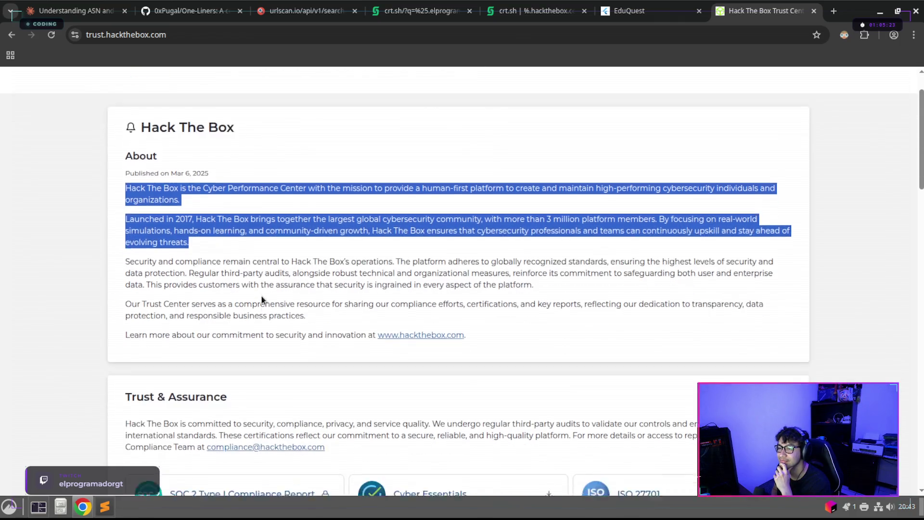
scroll(262, 296, "down", 10)
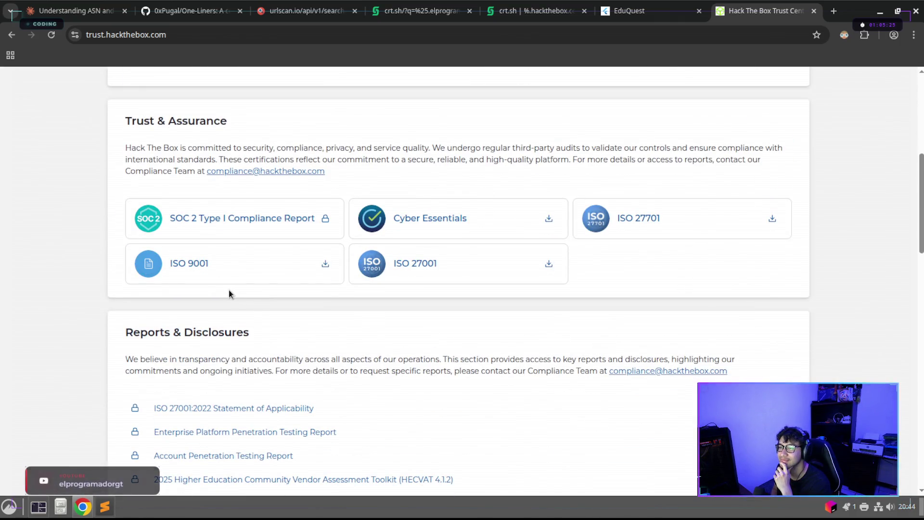
scroll(229, 290, "down", 10)
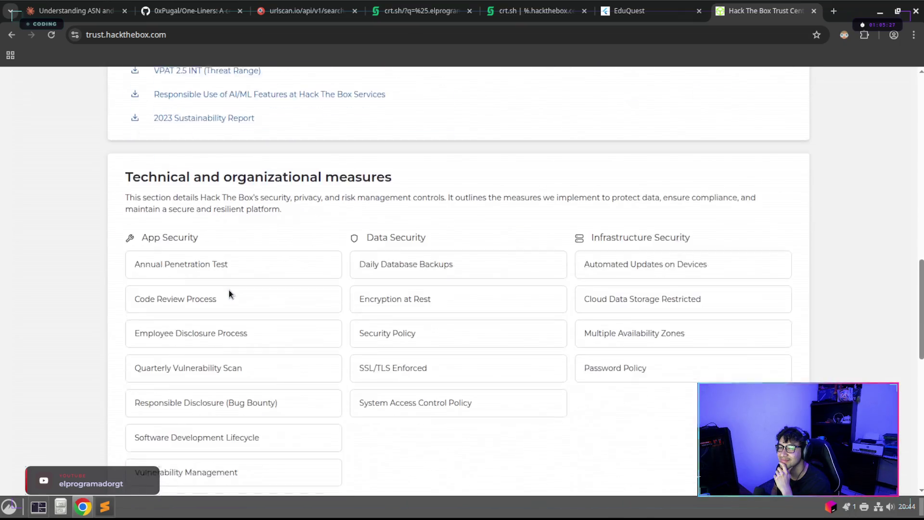
scroll(229, 290, "down", 12)
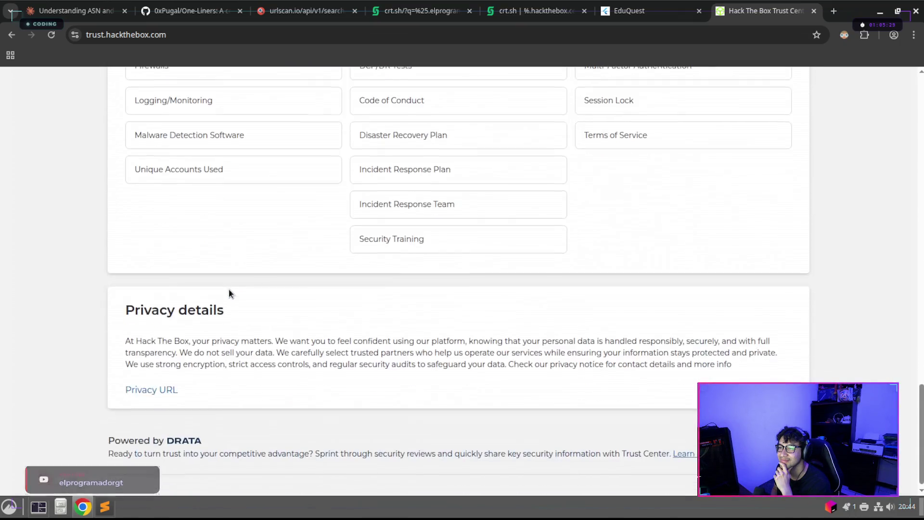
scroll(213, 165, "up", 3)
triple_click(212, 200)
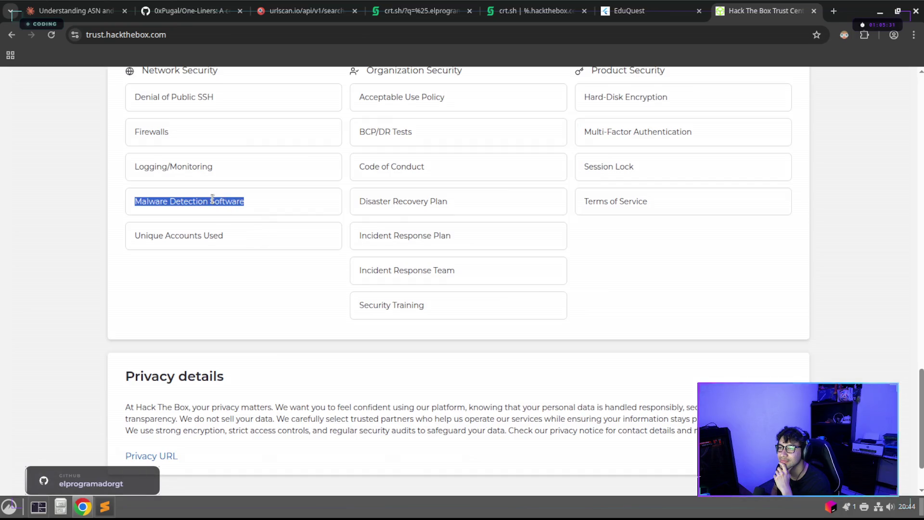
scroll(212, 199, "up", 8)
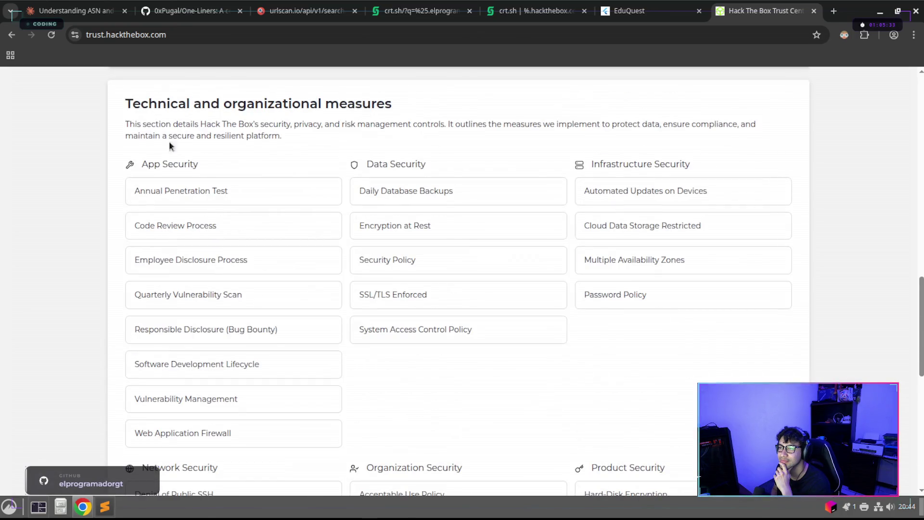
scroll(308, 295, "down", 10)
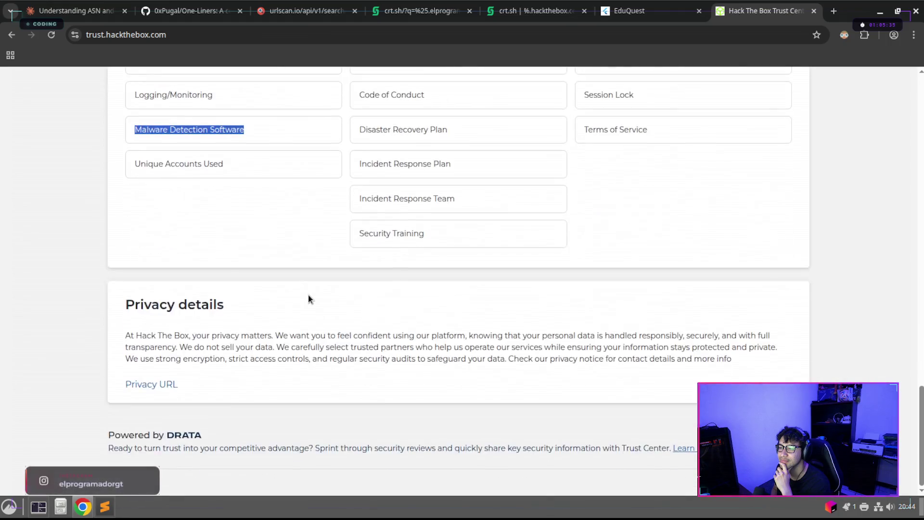
- Copy roadmap.hackthebox.com from crt.sh and paste it into the Trust Center tab's address
left_click(538, 12)
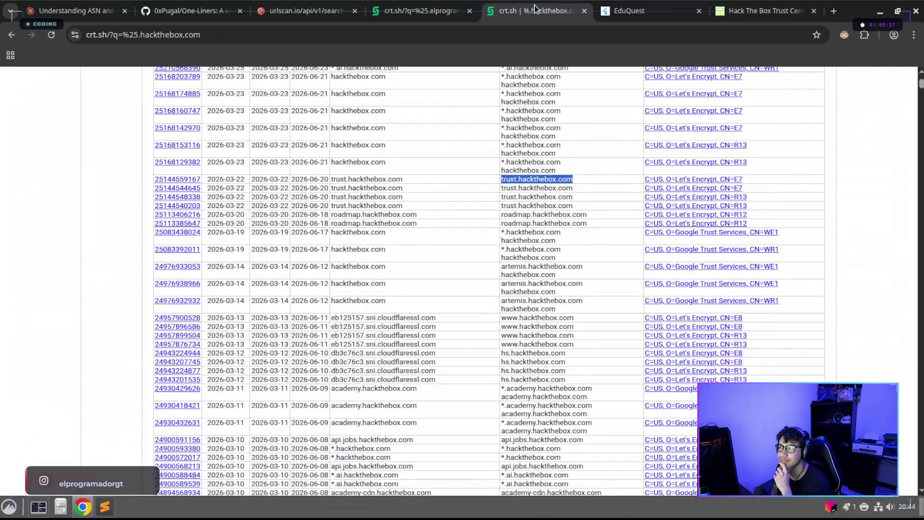
triple_click(554, 222)
key("ctrl+c")
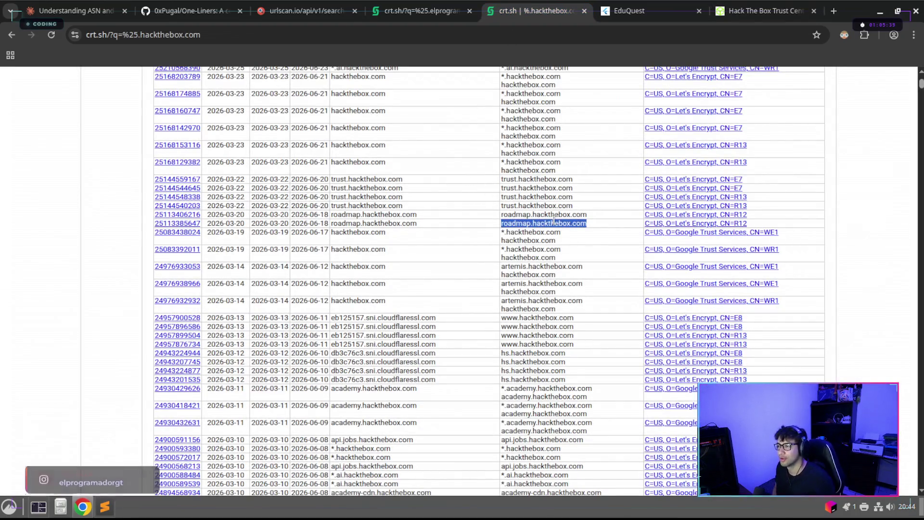
left_click(758, 11)
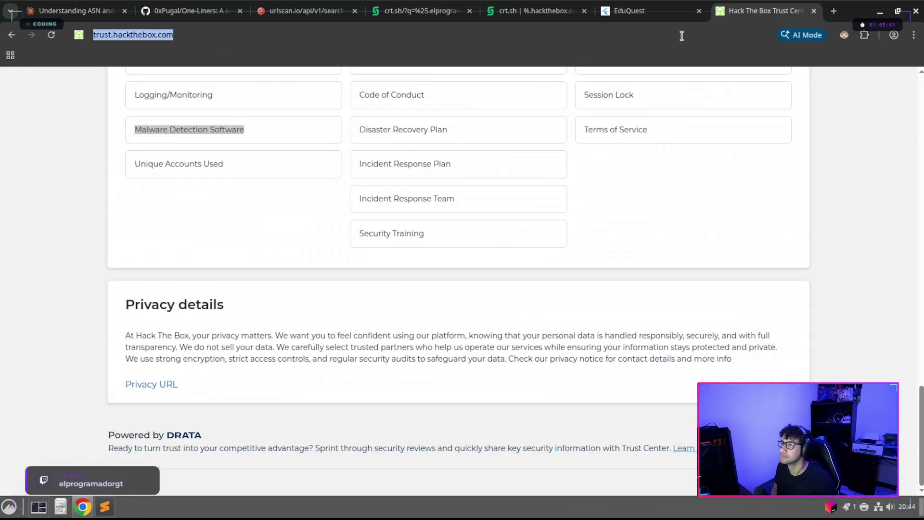
left_click(680, 34)
key("Return")
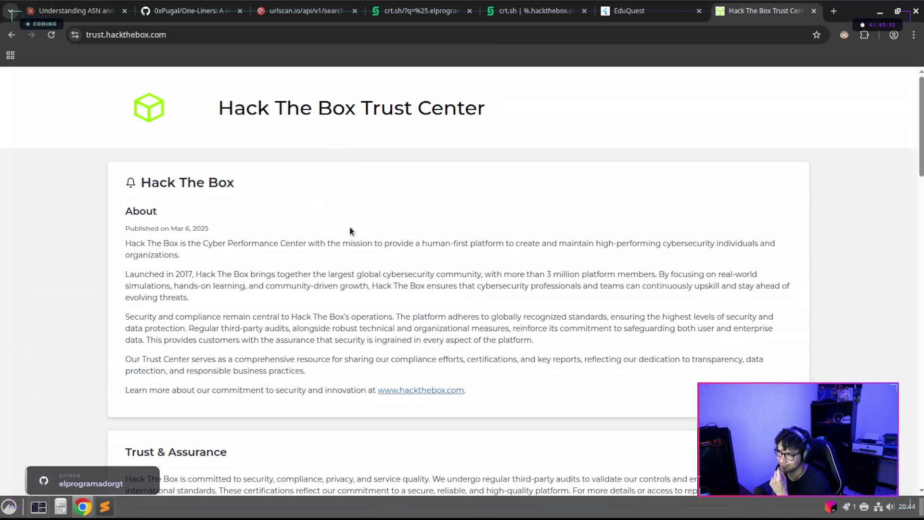
scroll(268, 211, "down", 15)
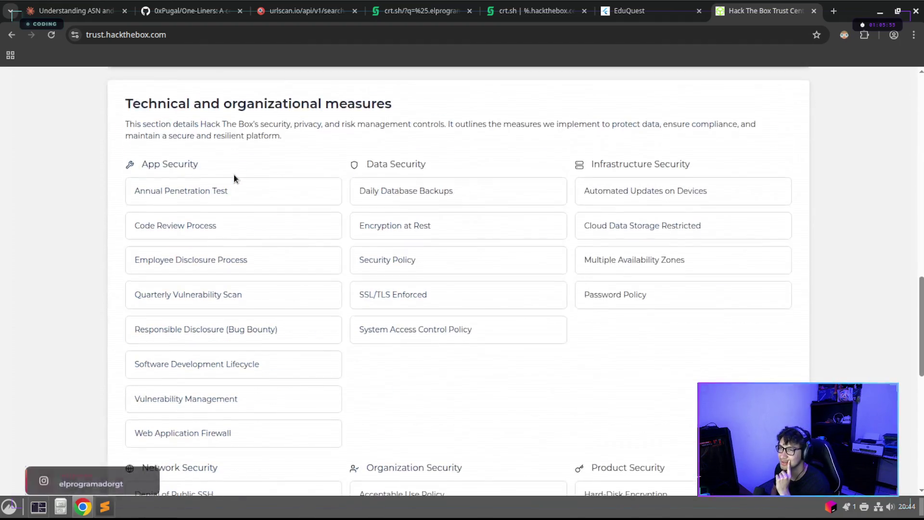
scroll(232, 174, "up", 10)
left_click(312, 34)
left_click(320, 37)
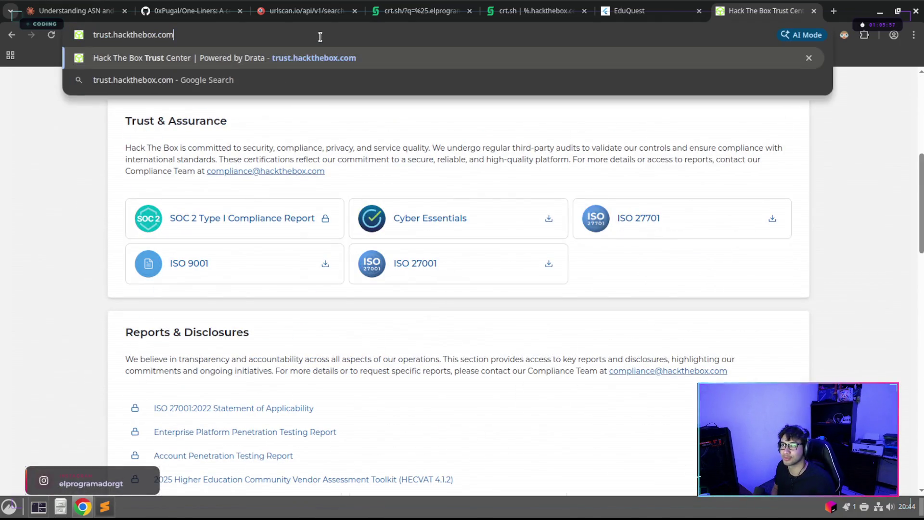
left_click(510, 15)
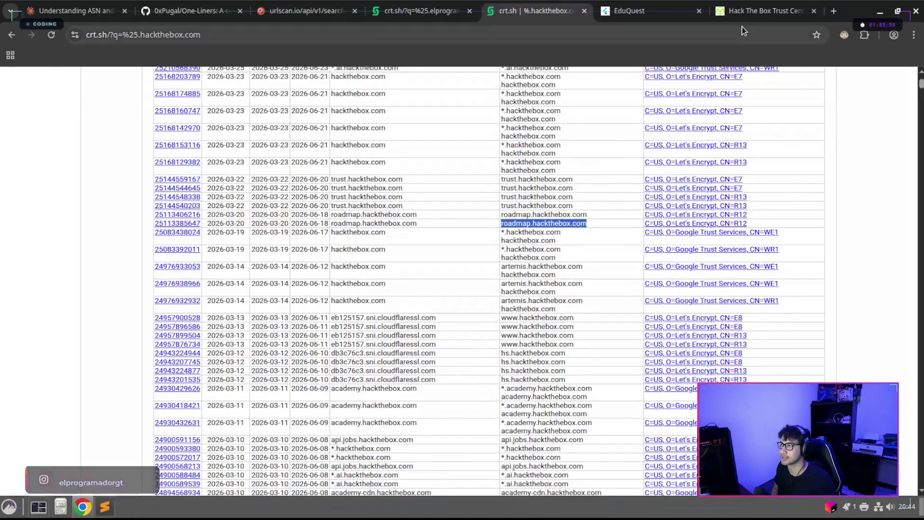
left_click(749, 14)
key("ctrl+v")
- Load roadmap.hackthebox.com and open the Public API: Dev Portal post
key("Return")
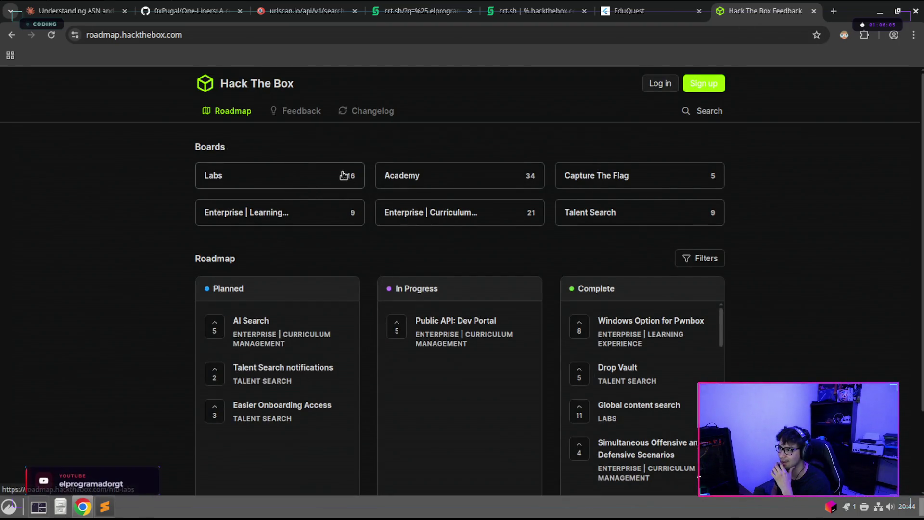
scroll(428, 212, "down", 3)
scroll(430, 215, "down", 1)
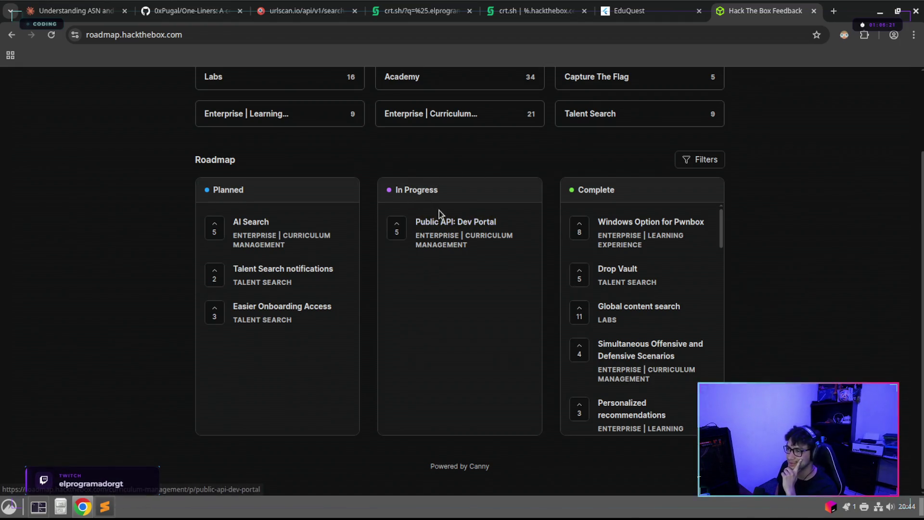
left_click(438, 226)
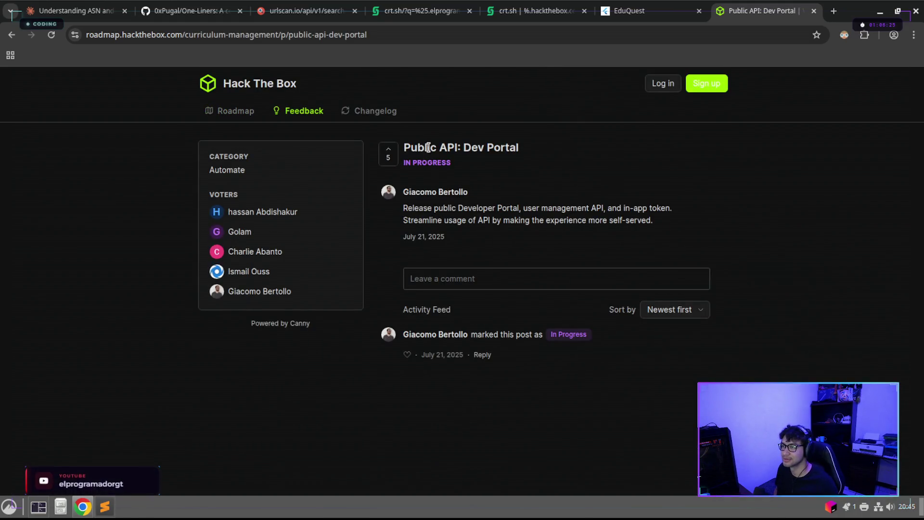
left_click_drag(401, 212, 663, 208)
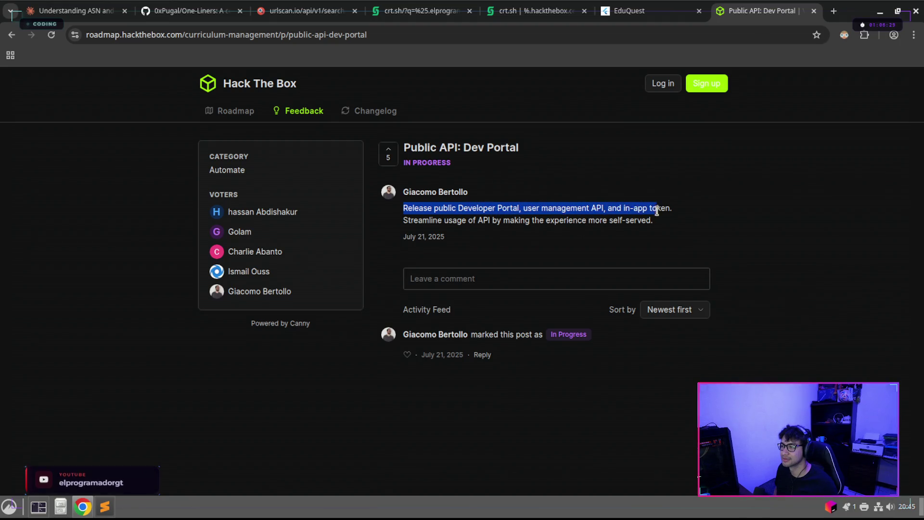
- Attempt a 'Hola' comment, dismiss the login prompt, and return to the crt.sh results
left_click(490, 275)
type("l.a")
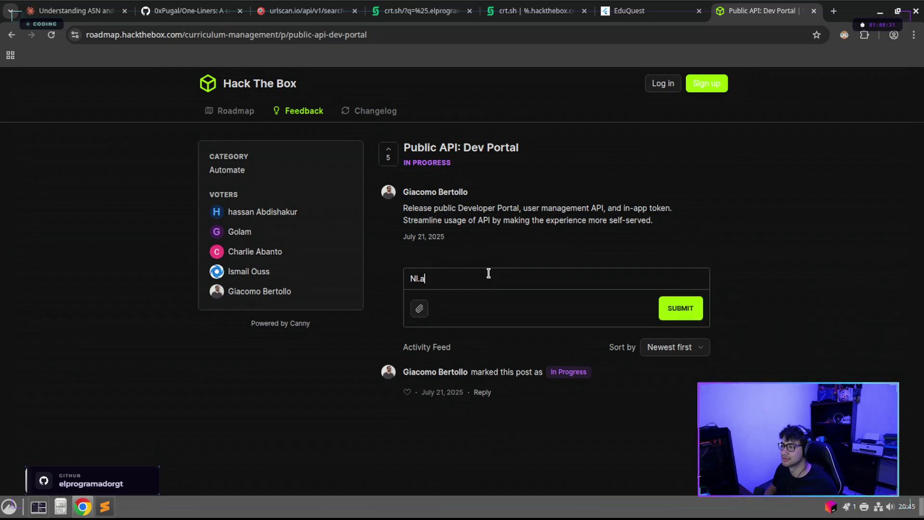
key("BackSpace")
key("BackSpace")
key("BackSpace")
type("Hop")
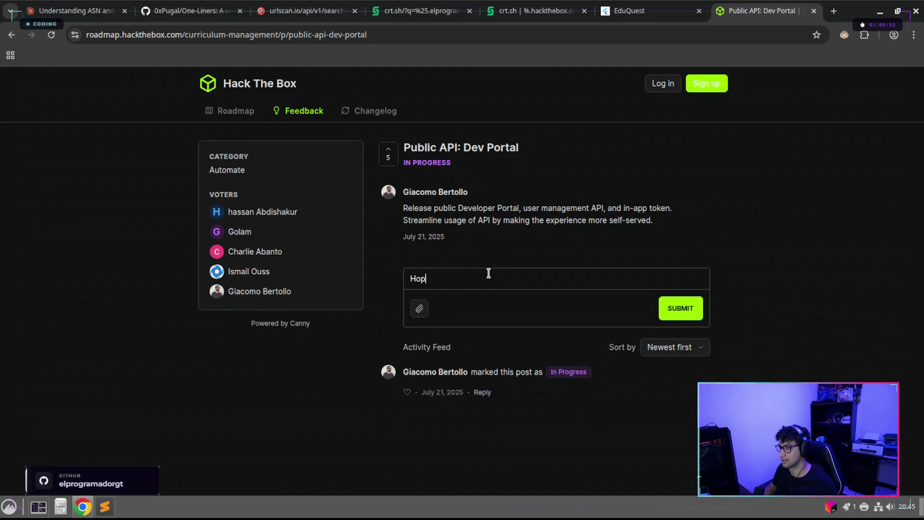
type("la")
key("Return")
key("BackSpace")
left_click(668, 307)
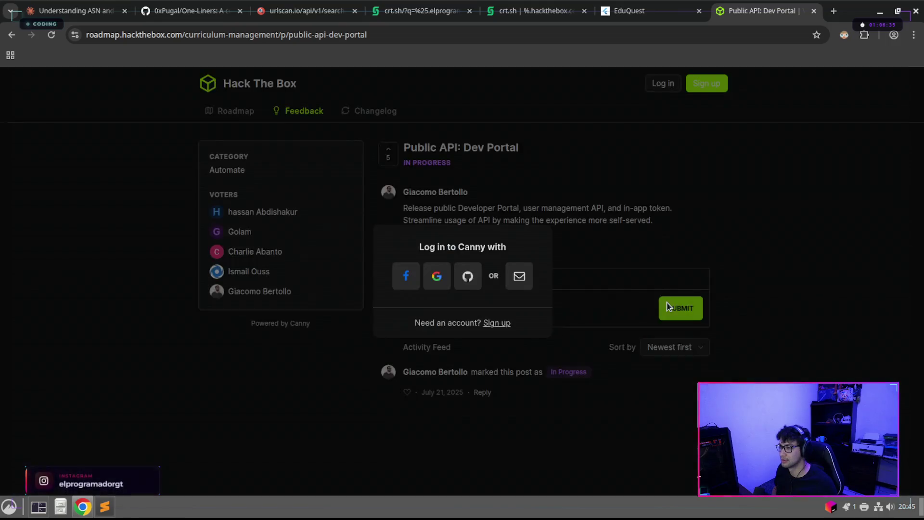
left_click(511, 120)
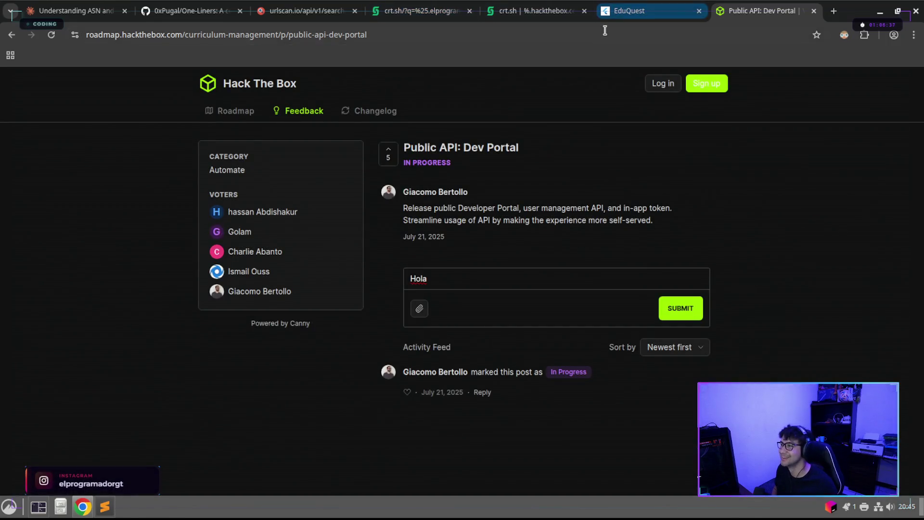
left_click(640, 12)
left_click(551, 11)
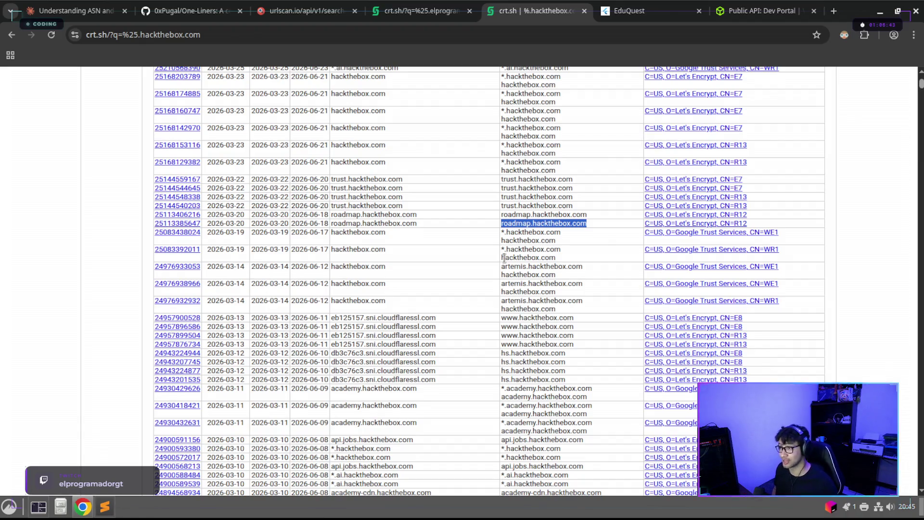
- Load hs.hackthebox.com from the certificate list in the Public API: Dev Portal tab
scroll(533, 247, "down", 2)
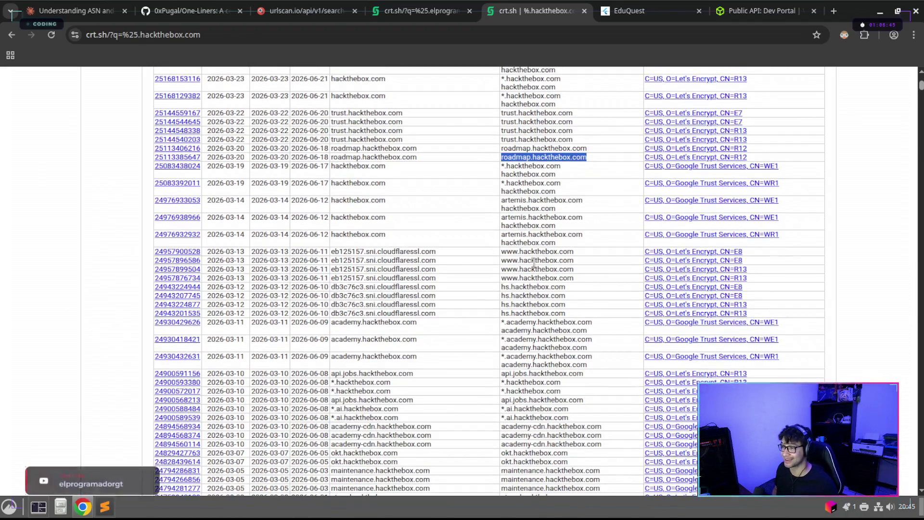
double_click(525, 287)
key("ctrl+c")
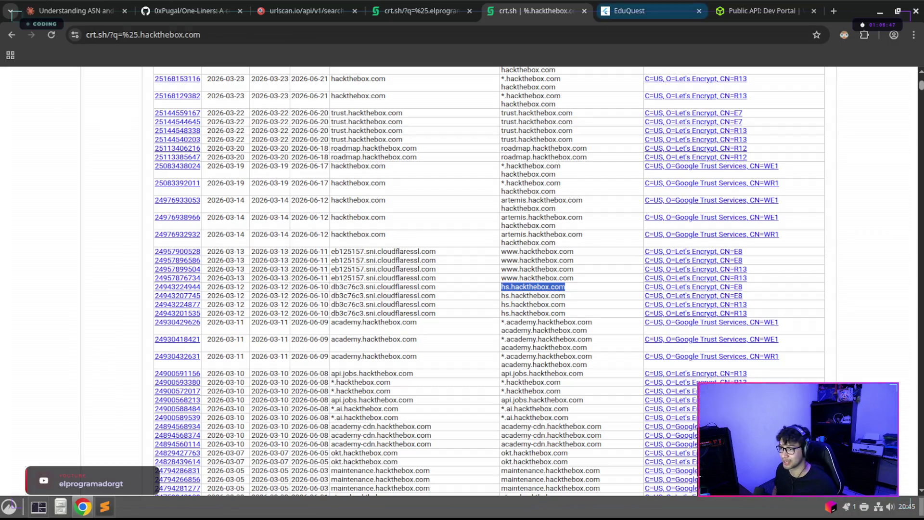
left_click(725, 13)
left_click(615, 36)
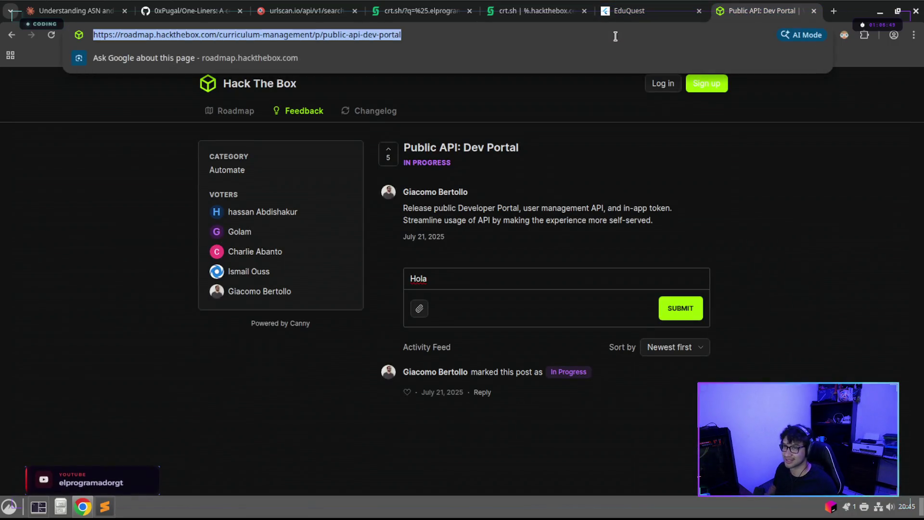
key("ctrl+v")
key("Return")
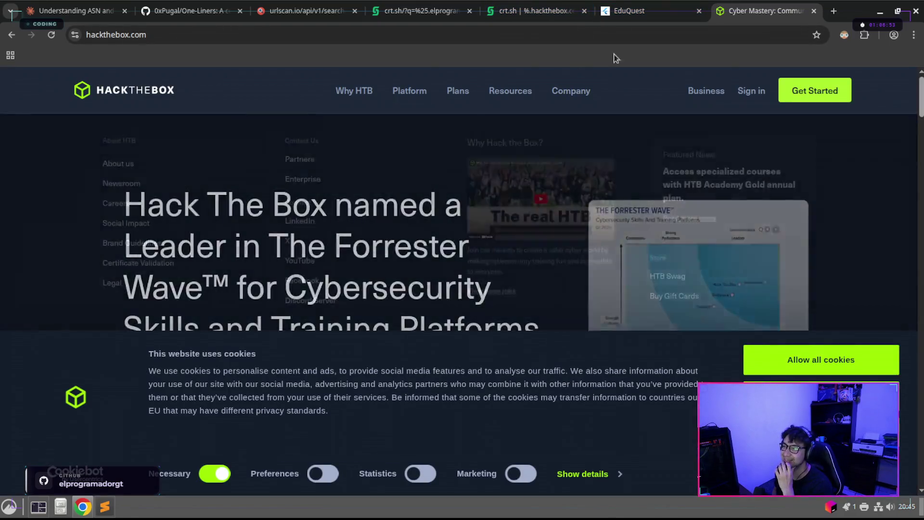
- Close the EduQuest page and scroll the hackthebox.com certificate results
left_click(627, 11)
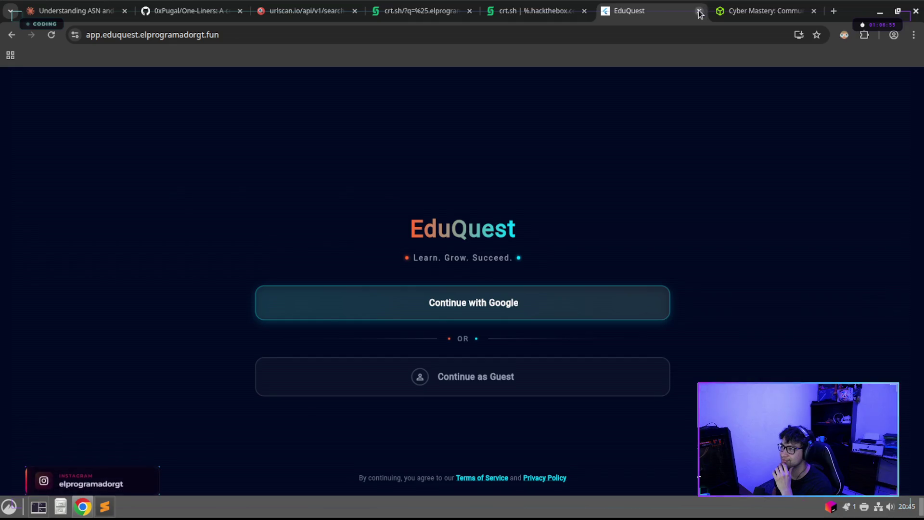
left_click(699, 9)
left_click(621, 11)
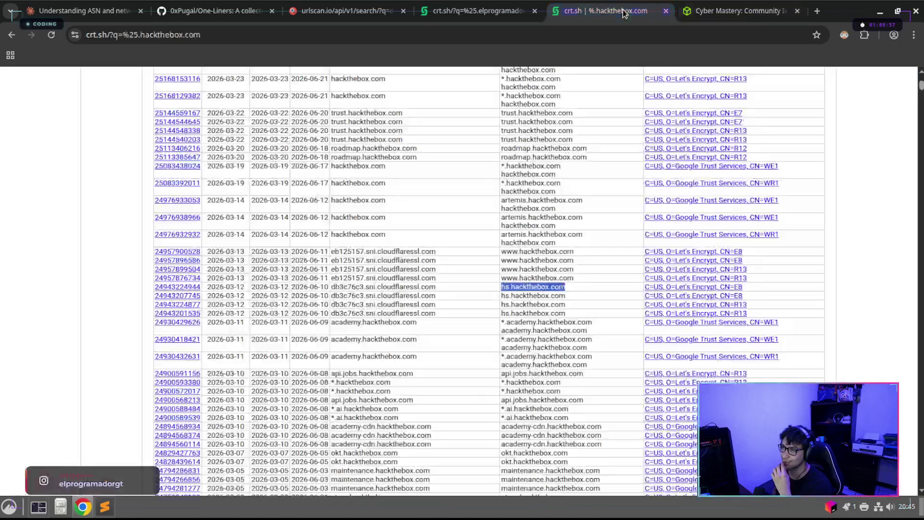
scroll(352, 352, "down", 3)
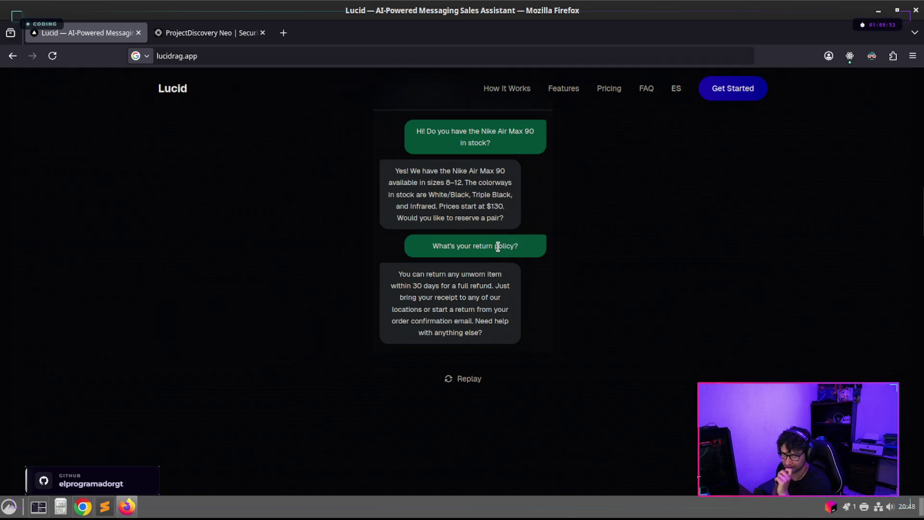
- Close Firefox and ask Claude what security a server migration needs and whether to use Cloudflare
left_click(913, 12)
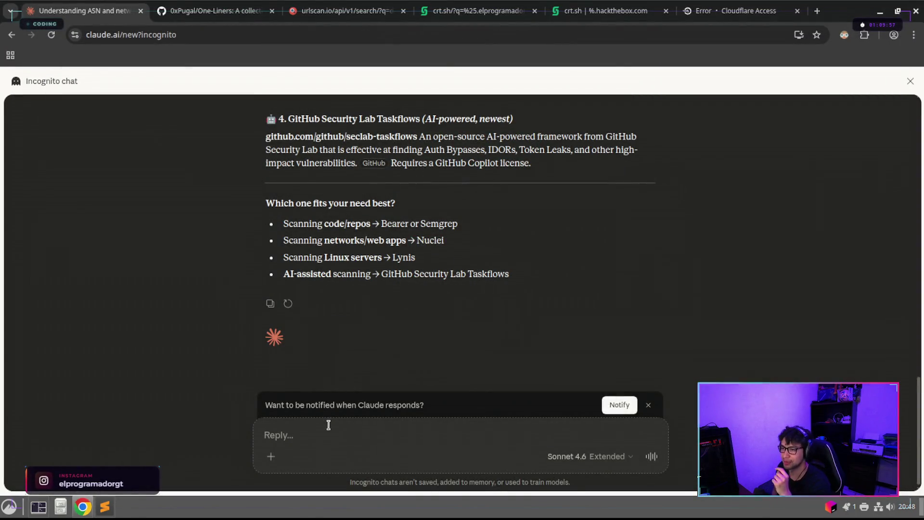
type("I w")
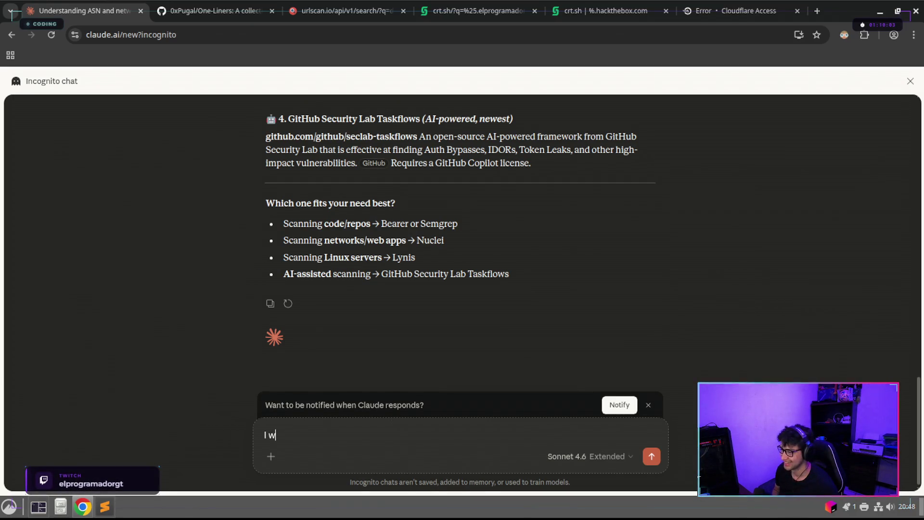
type("ant to myg")
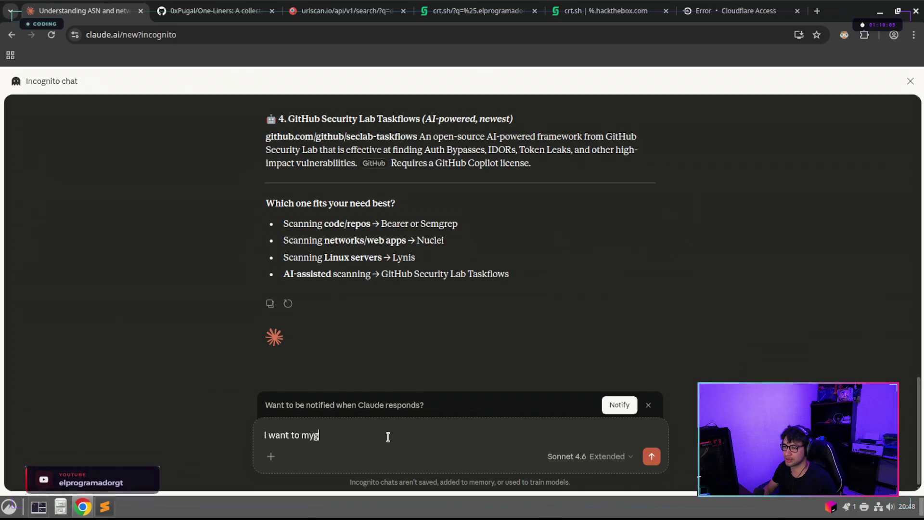
key("BackSpace")
key("BackSpace")
key("BackSpace")
type("igrate my server to a new server")
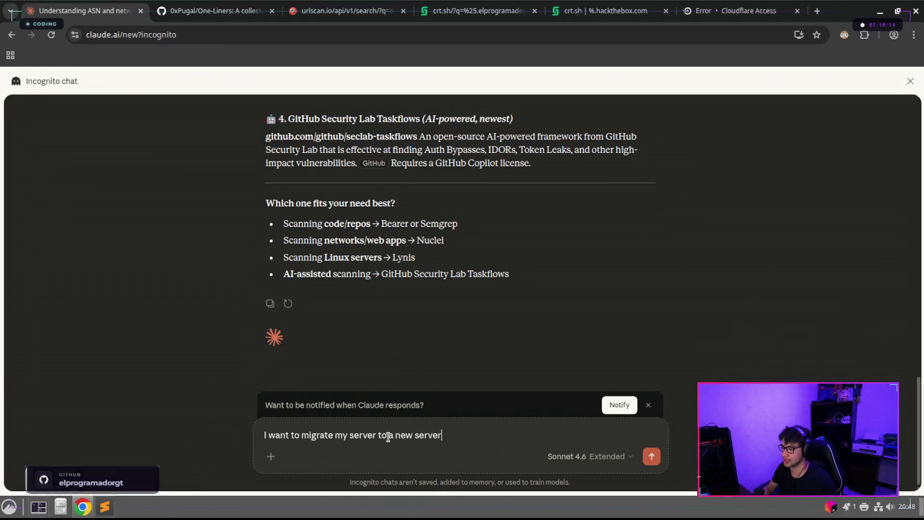
key("BackSpace")
type(", what security mea")
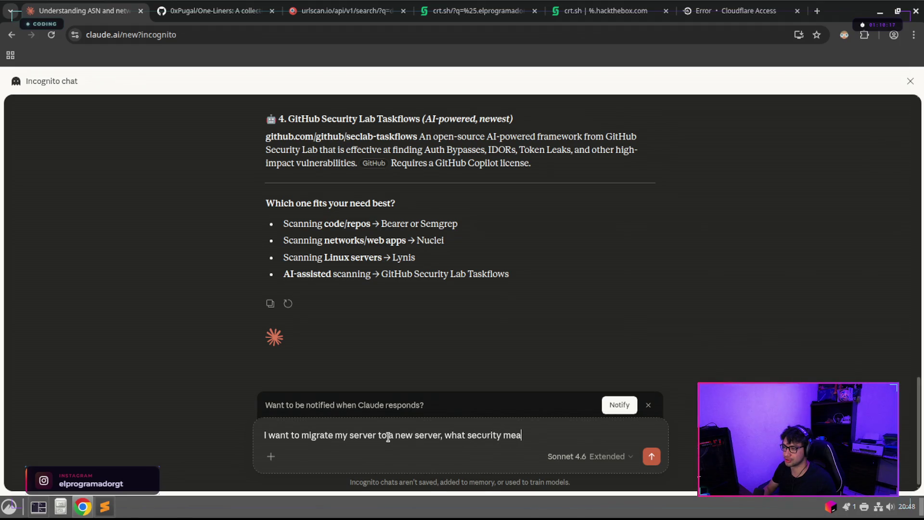
type("I have to take? do y")
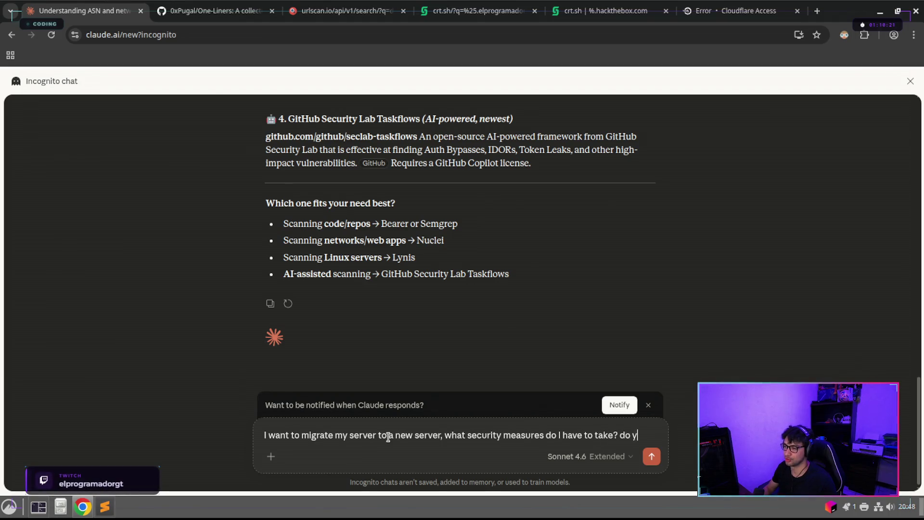
type("ou think setti")
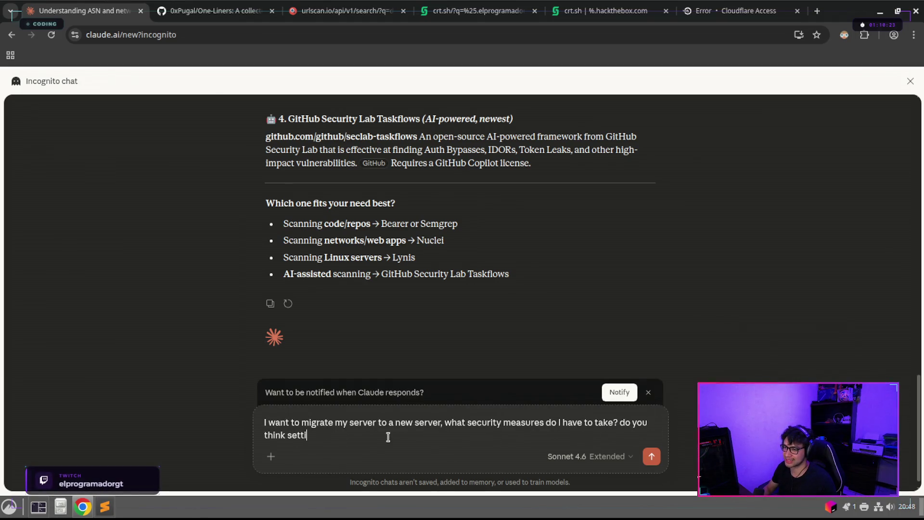
type(" up claudflare")
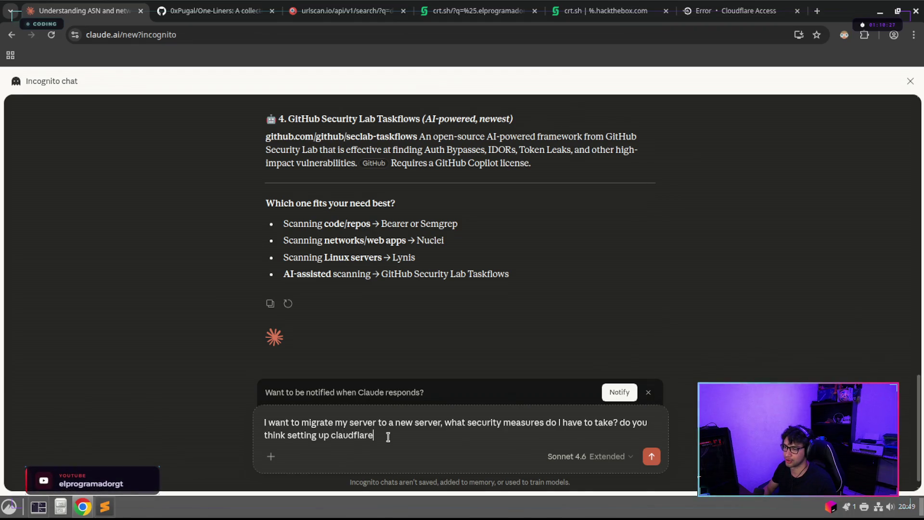
type("oudflare woudl be a good")
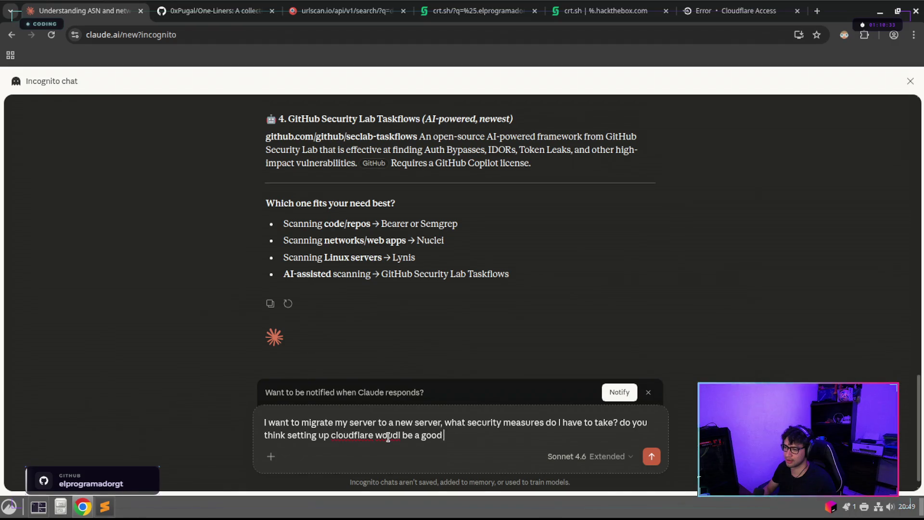
type("?")
key("Return")
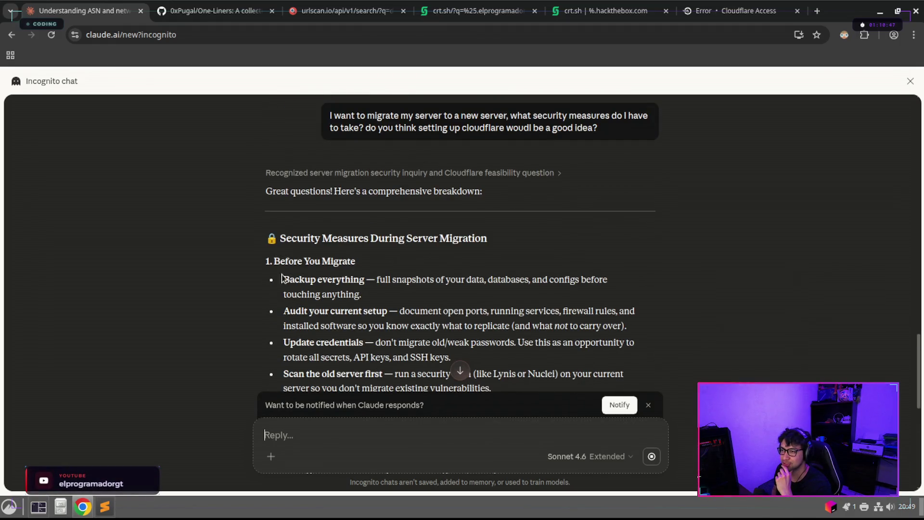
mouse_move(284, 278)
left_mouse_down()
mouse_move(316, 289)
mouse_move(284, 312)
mouse_move(388, 312)
left_mouse_up()
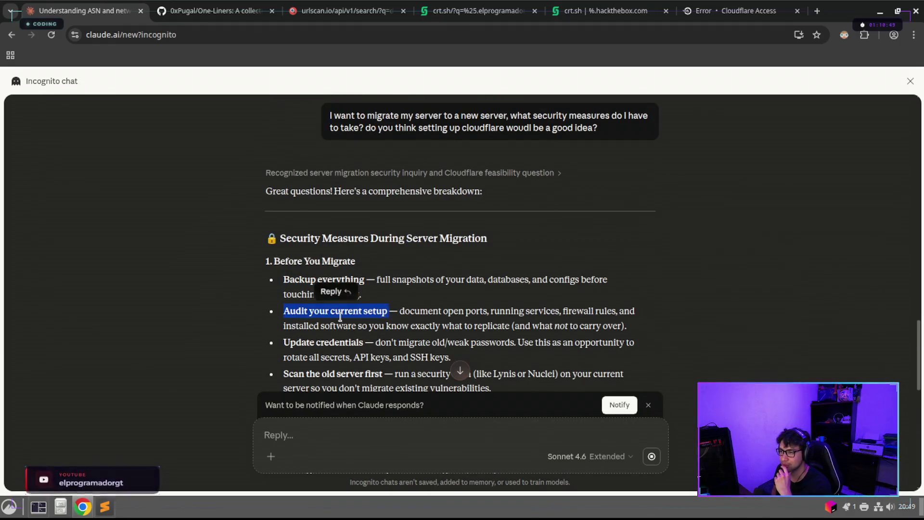
left_click(398, 330)
scroll(398, 329, "down", 1)
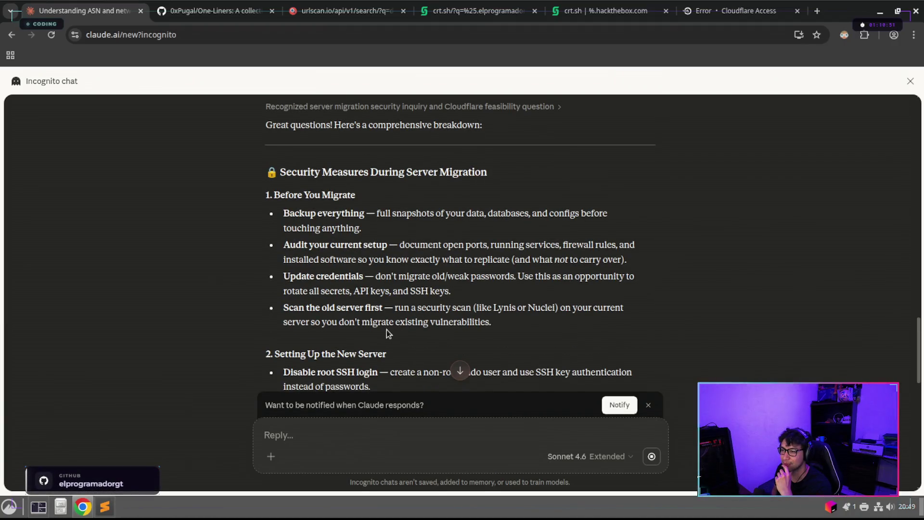
scroll(386, 330, "down", 3)
scroll(336, 282, "down", 3)
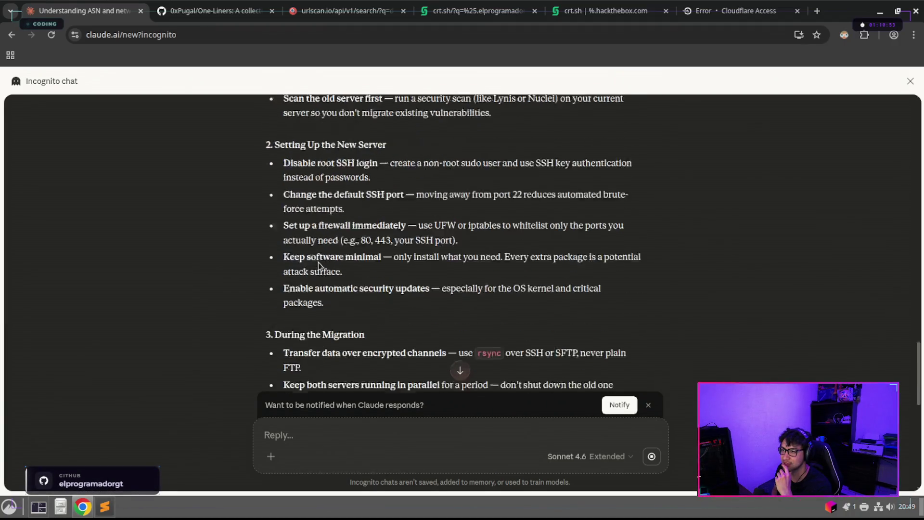
scroll(319, 267, "up", 3)
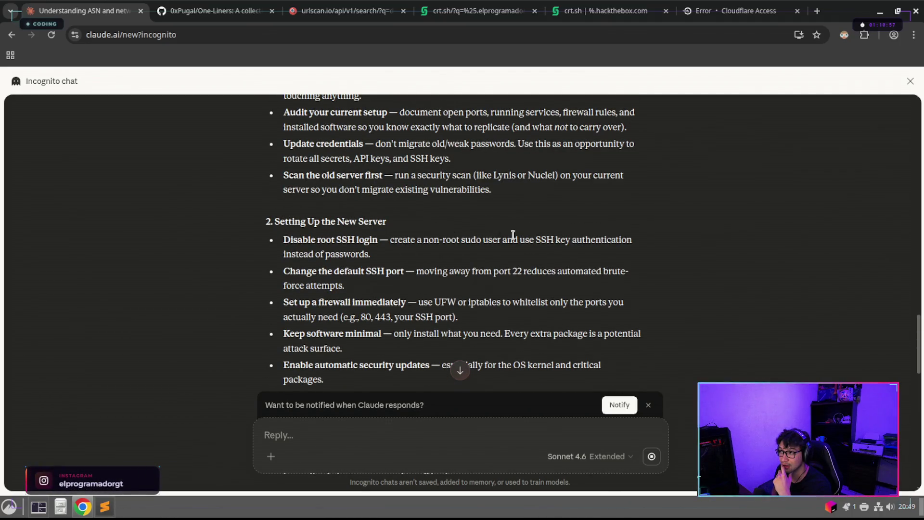
scroll(411, 255, "down", 5)
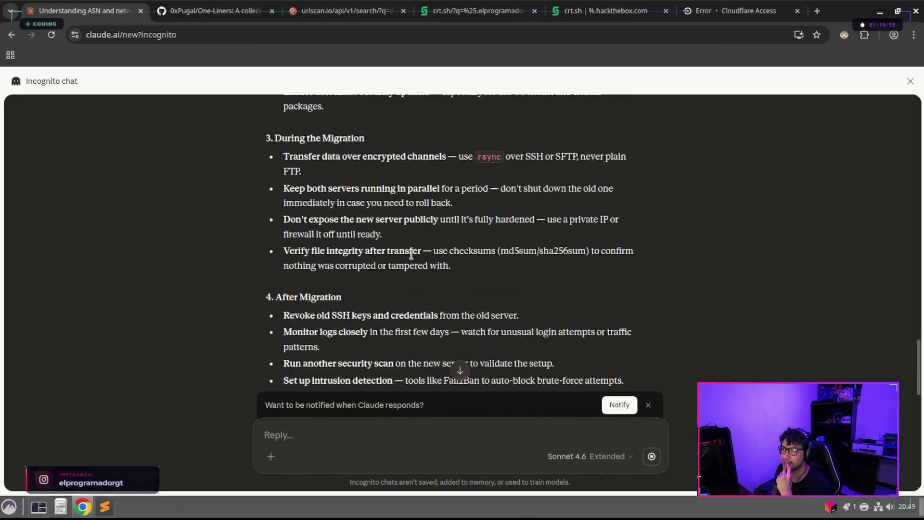
scroll(411, 255, "up", 1)
scroll(315, 244, "down", 5)
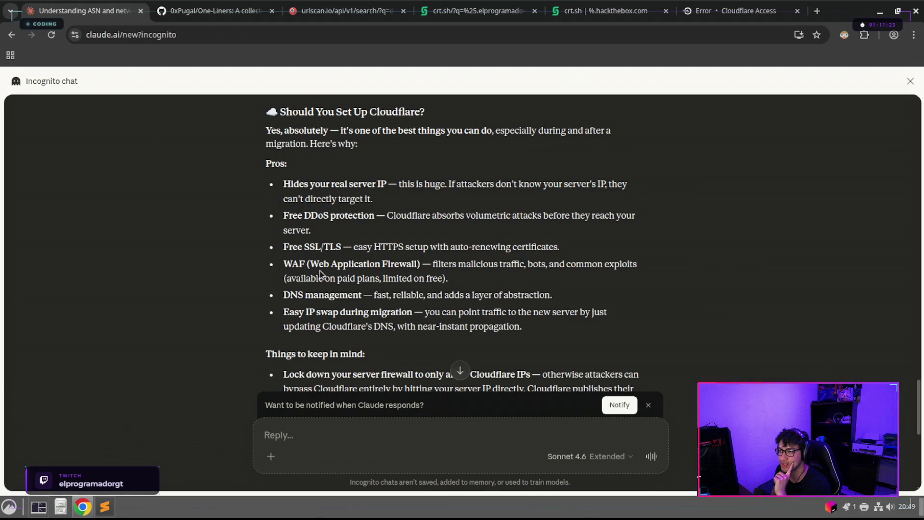
left_click_drag(310, 264, 457, 264)
scroll(385, 337, "down", 4)
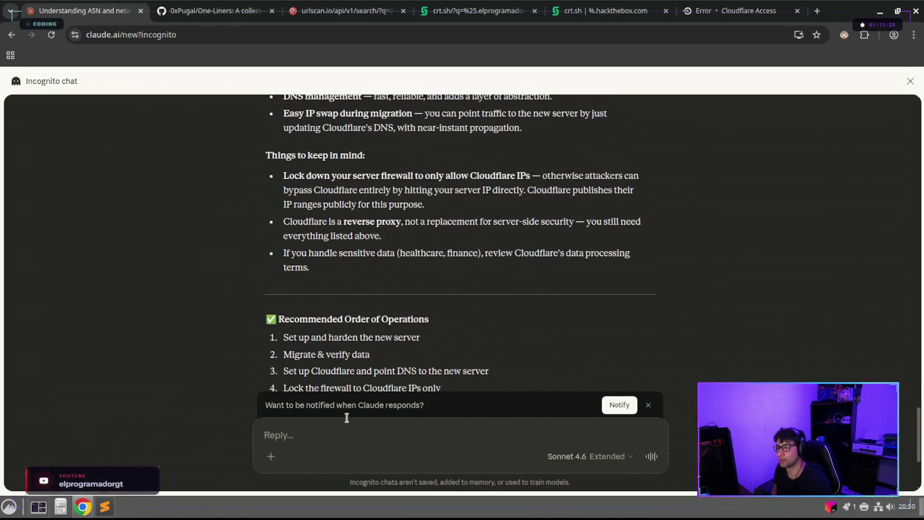
- Send Claude the follow-up 'whats the pricing for clouldflare'
left_click(347, 420)
type("cual")
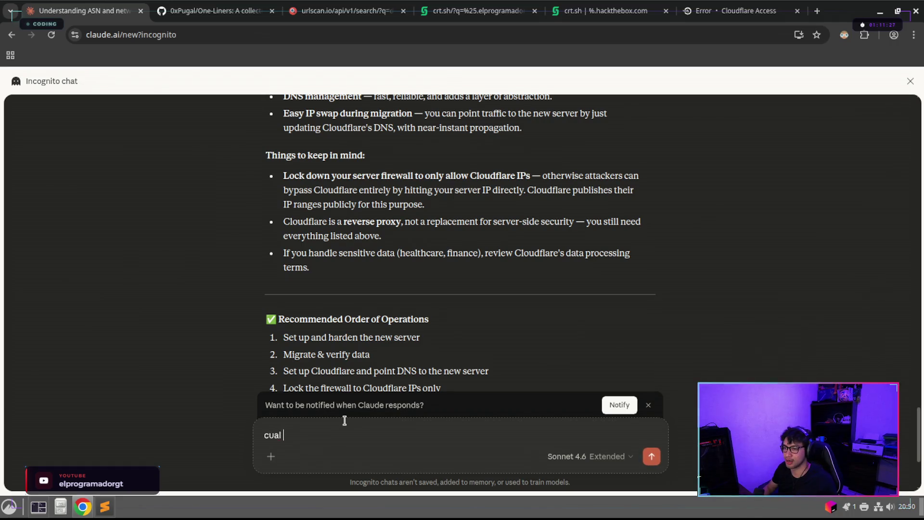
key("BackSpace")
key("BackSpace")
key("BackSpace")
type("whats ")
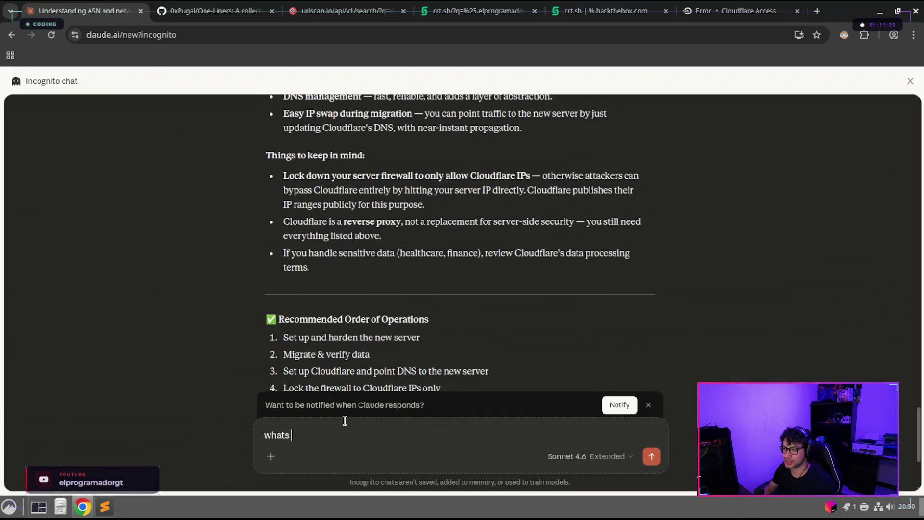
type("the pricing for cloul")
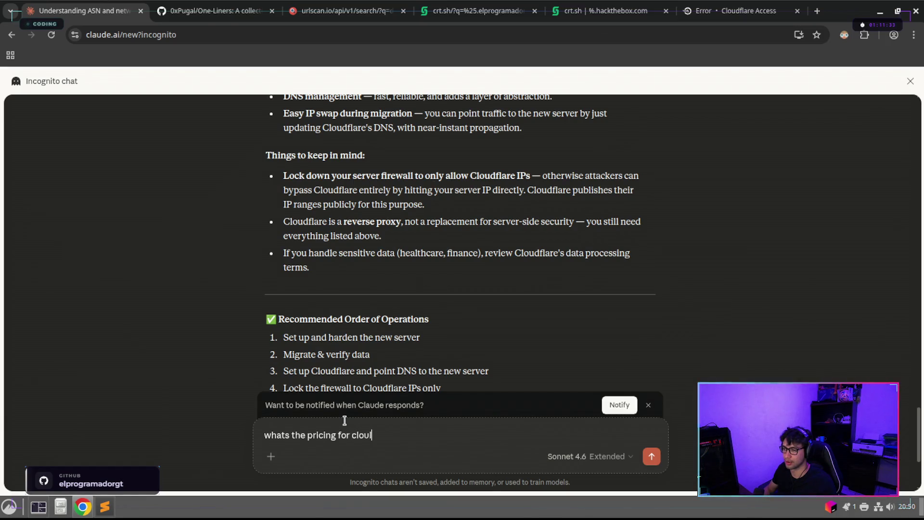
type("dflare")
key("Return")
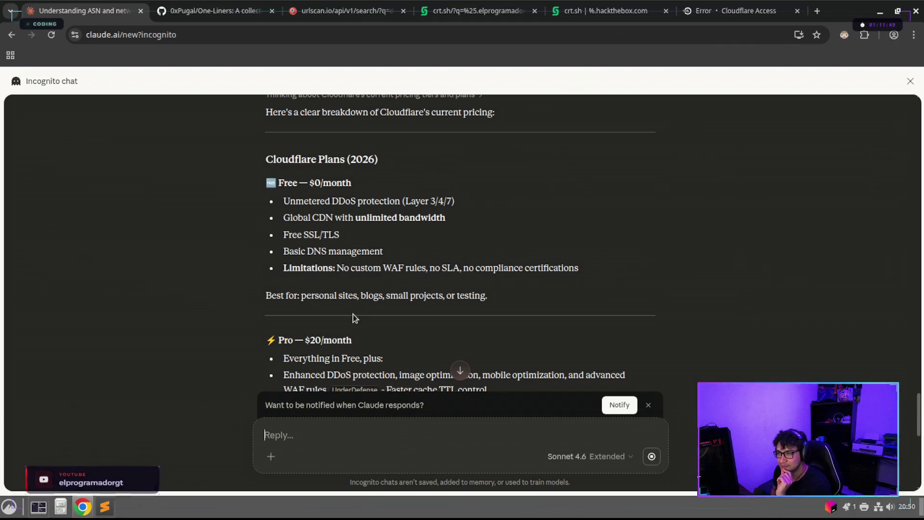
scroll(353, 314, "up", 3)
left_click_drag(289, 333, 412, 335)
scroll(412, 335, "down", 1)
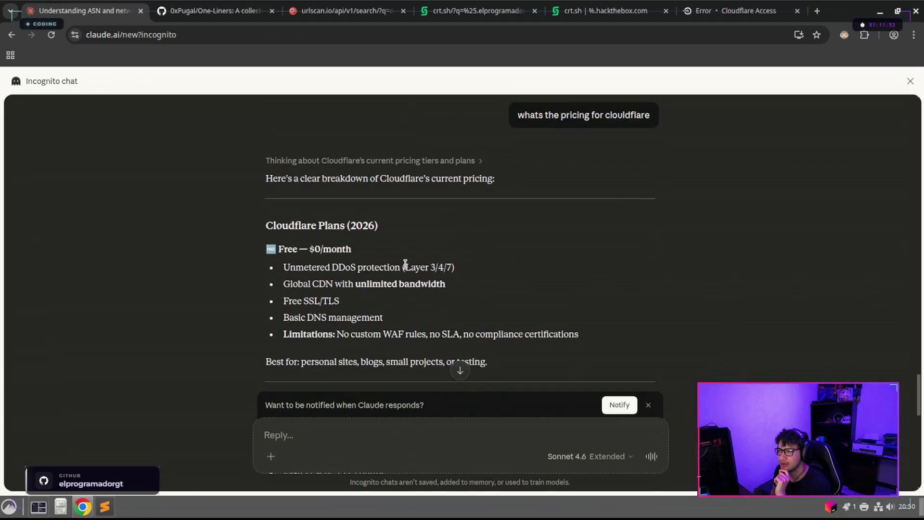
left_click_drag(405, 265, 455, 269)
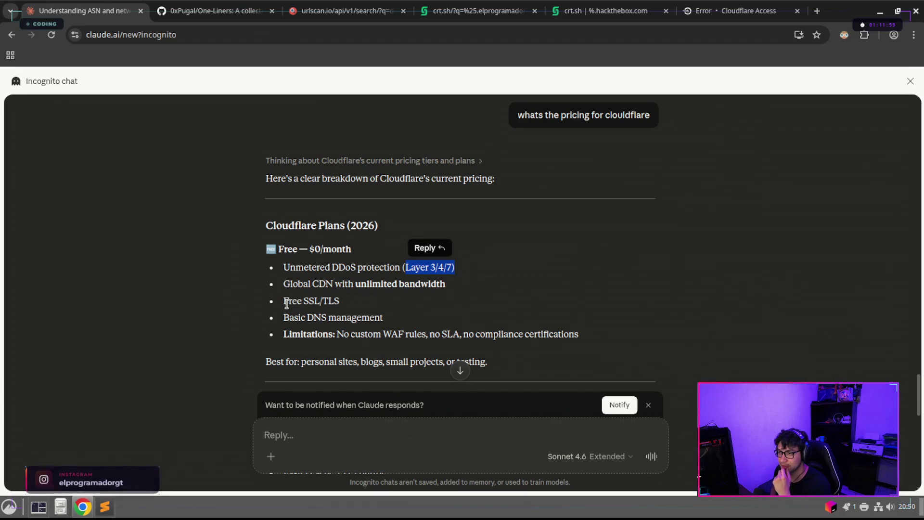
left_click_drag(283, 302, 343, 303)
left_click_drag(289, 319, 352, 325)
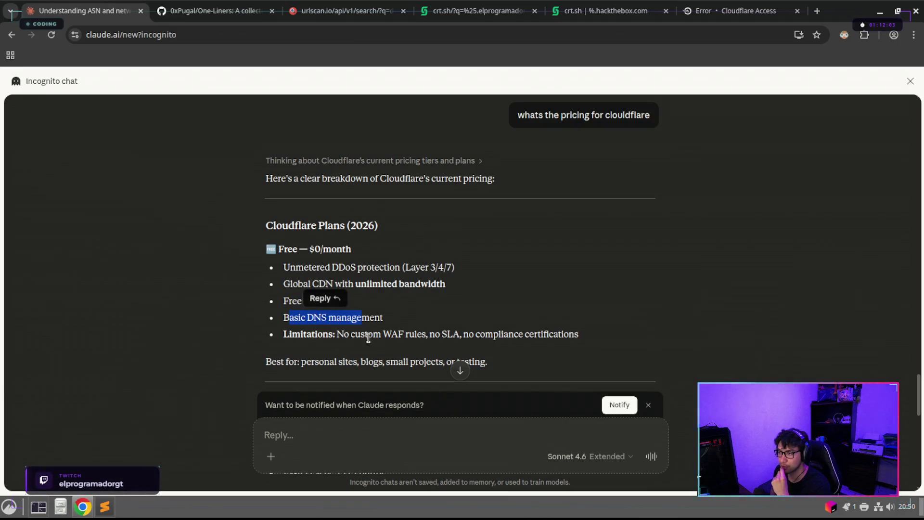
scroll(368, 337, "down", 3)
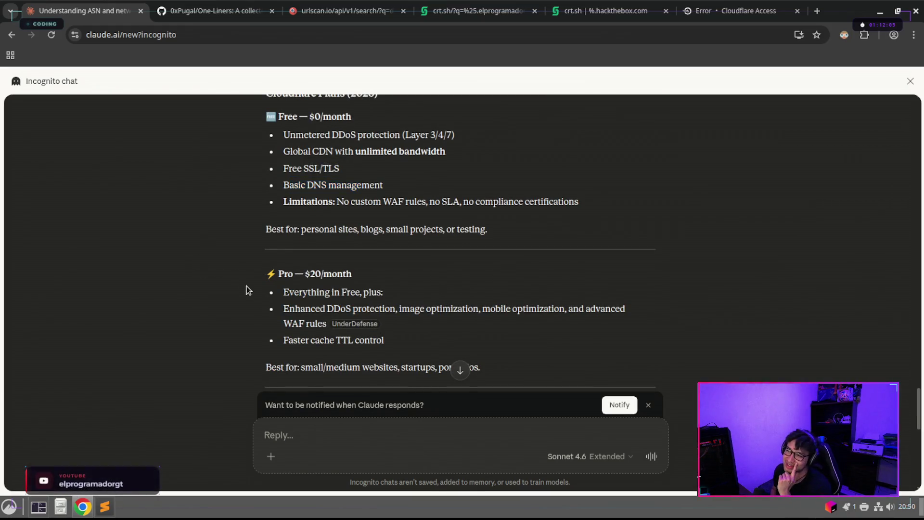
mouse_move(247, 286)
left_mouse_down()
mouse_move(356, 323)
mouse_move(304, 296)
left_mouse_up()
mouse_move(301, 229)
left_mouse_down()
mouse_move(382, 243)
mouse_move(450, 223)
mouse_move(494, 229)
left_mouse_up()
scroll(380, 303, "down", 2)
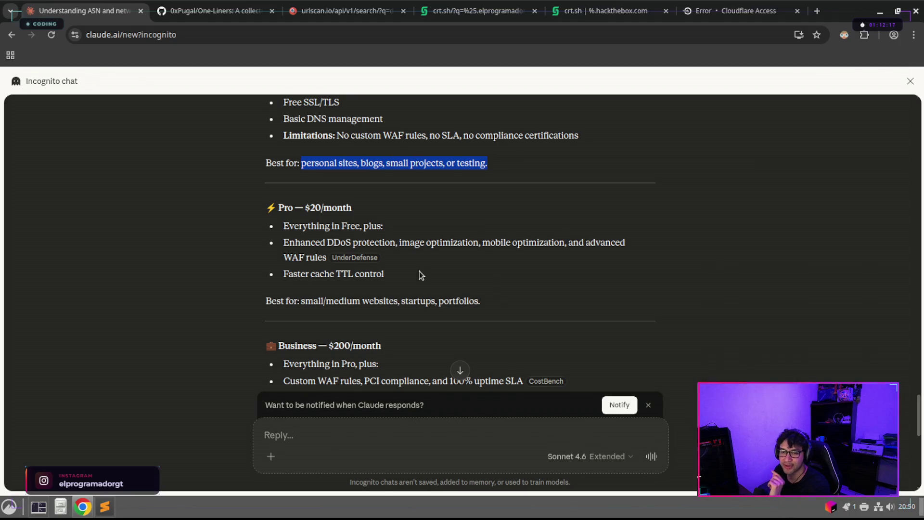
scroll(381, 373, "down", 4)
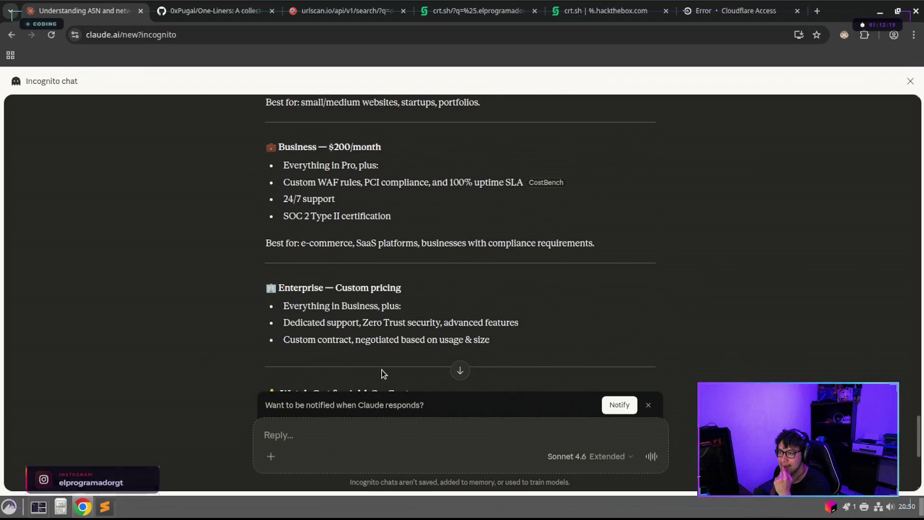
scroll(382, 370, "down", 3)
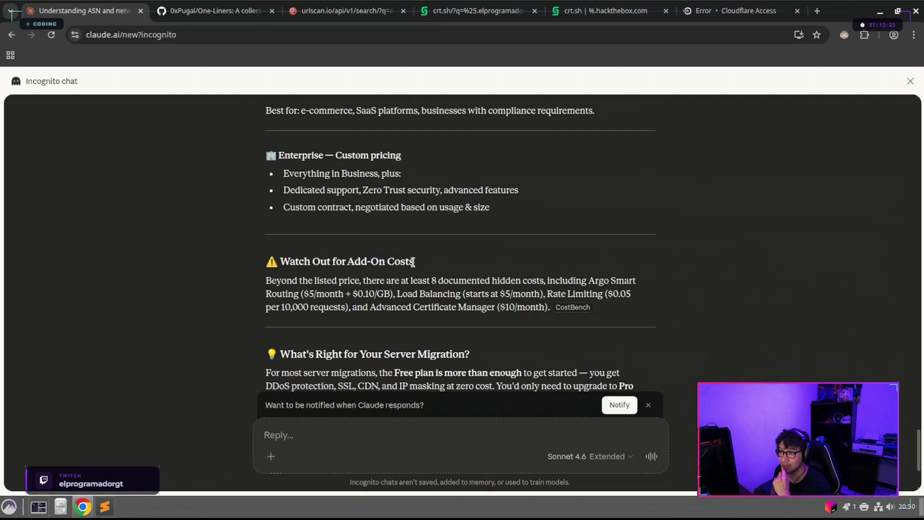
scroll(306, 296, "down", 2)
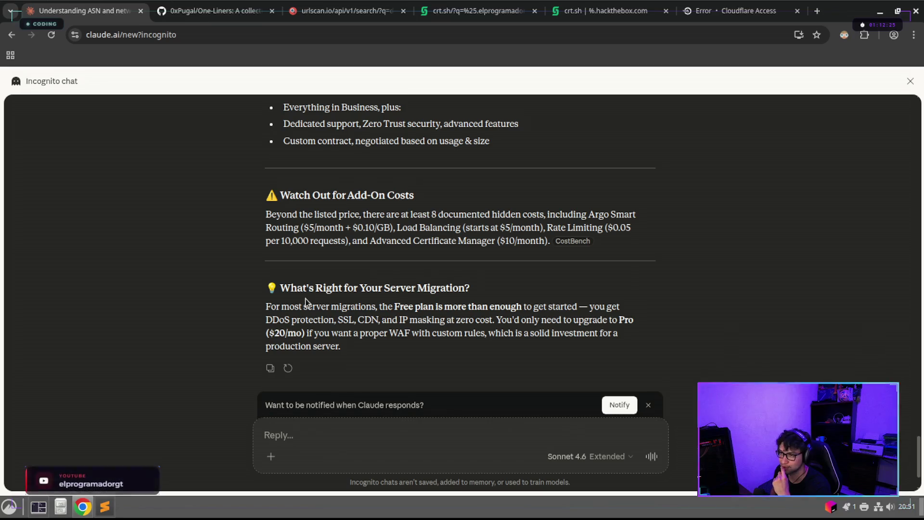
scroll(307, 301, "down", 2)
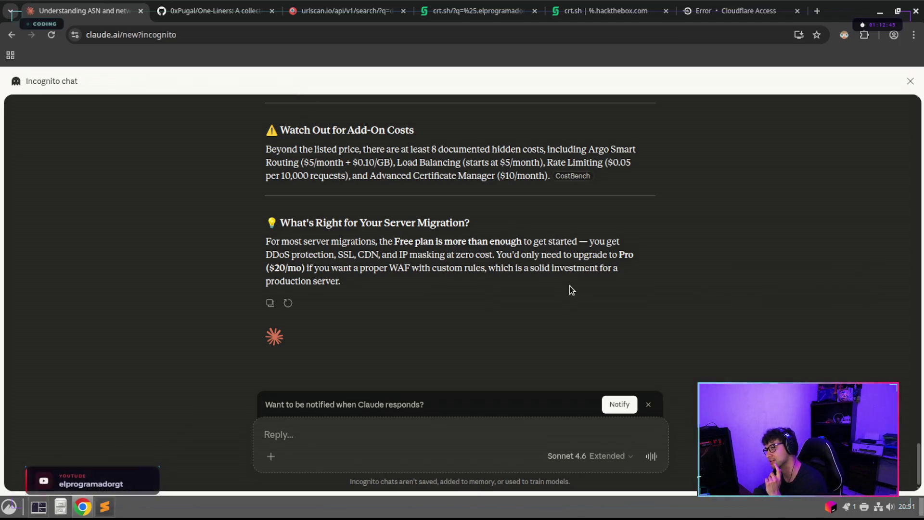
- Ask Claude 'but ip masking will ask for recaptcha'
left_click(414, 427)
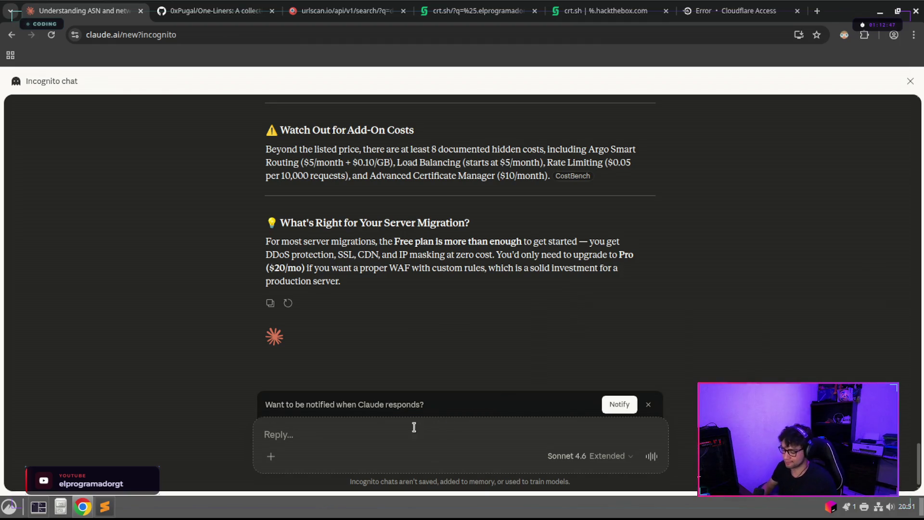
type("but ip maski")
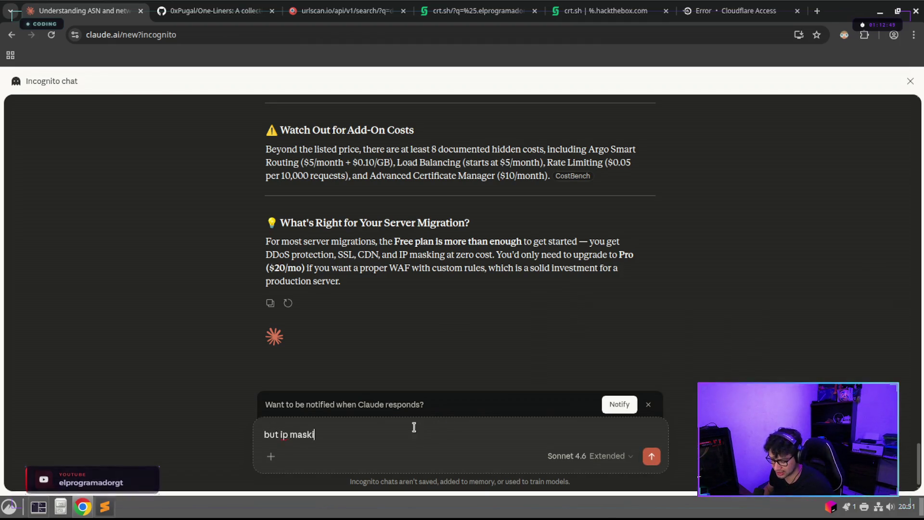
type("ng will ask for")
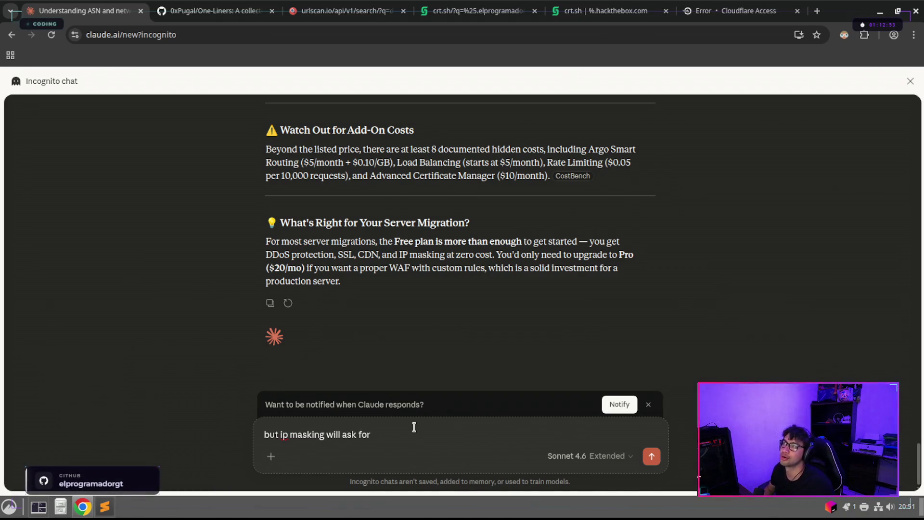
type(" recaptcha?")
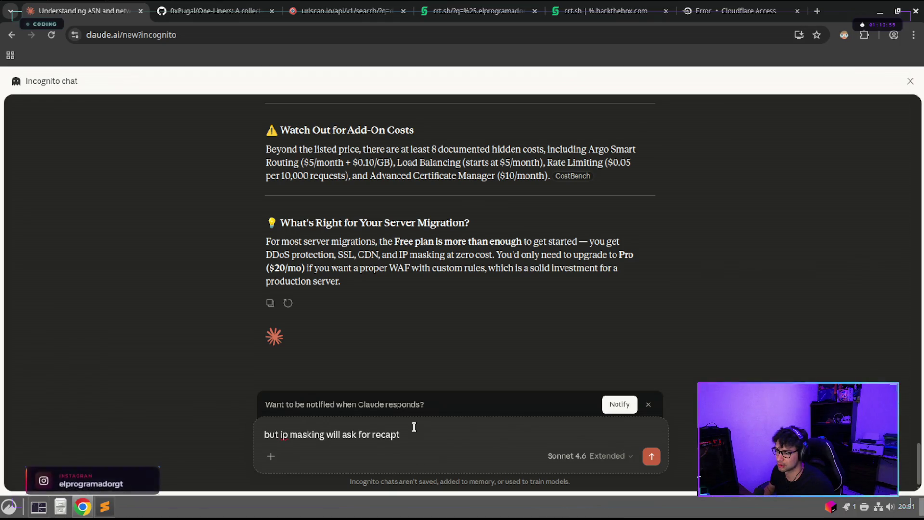
key("Return")
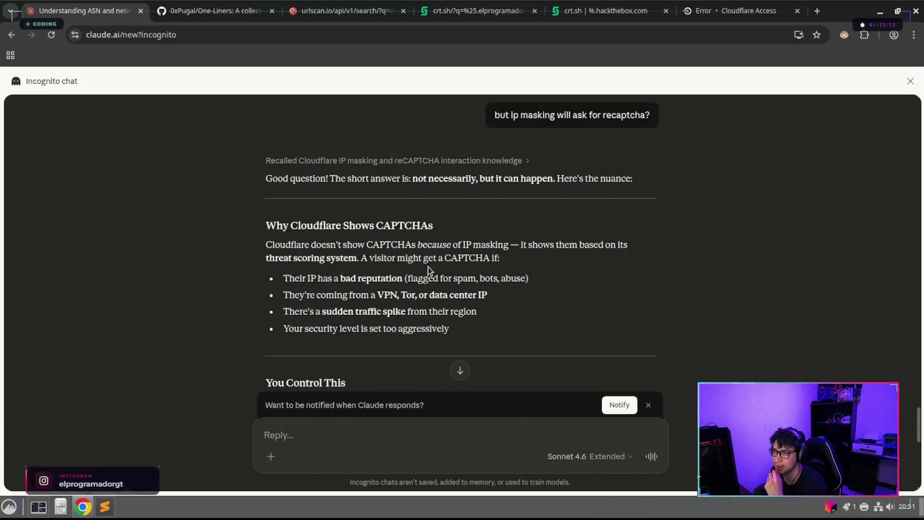
- Ask Claude whether a backend-only project will display a CAPTCHA
scroll(367, 335, "down", 3)
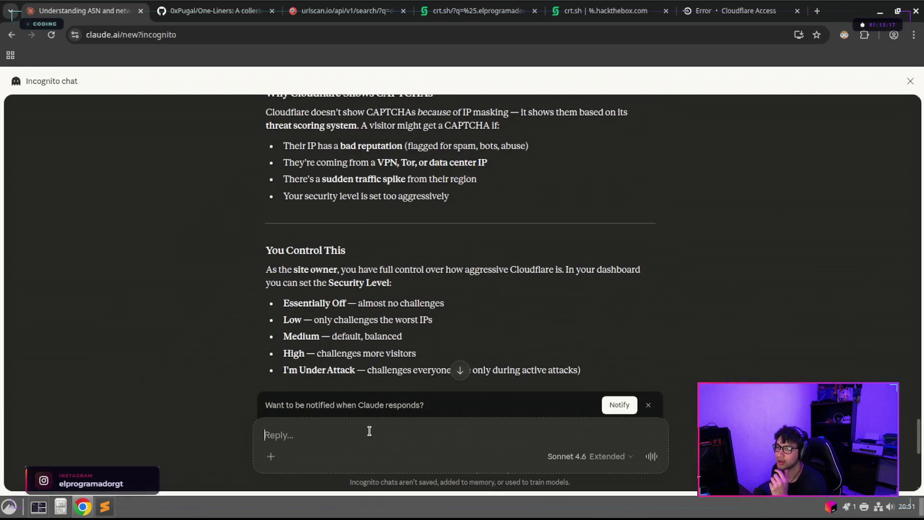
type("but my")
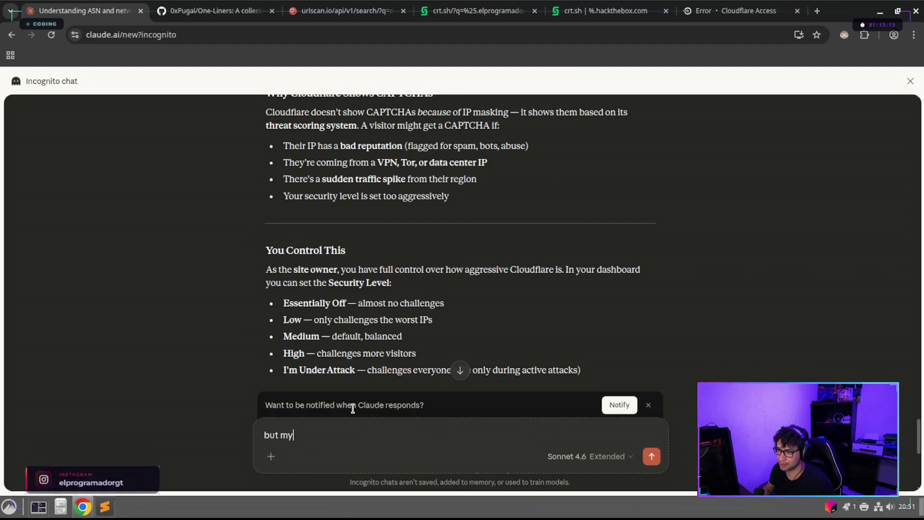
type(" project is ")
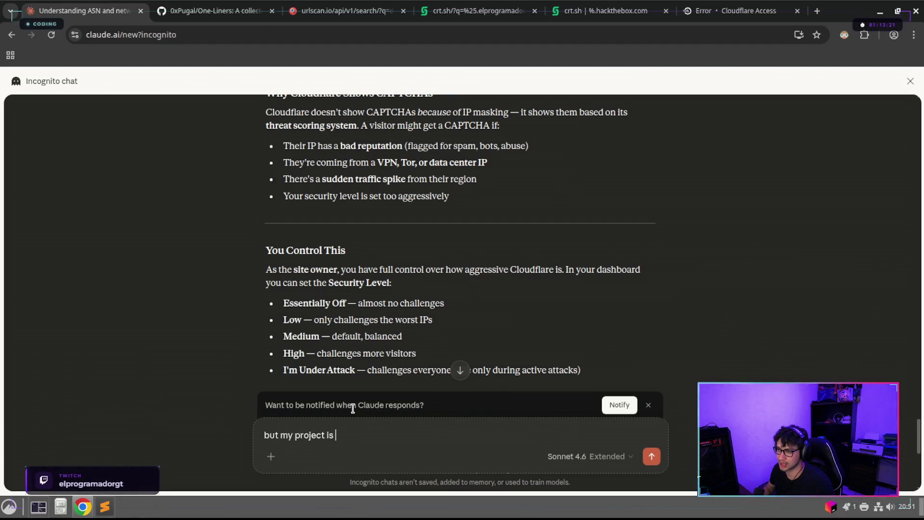
type("a backend ")
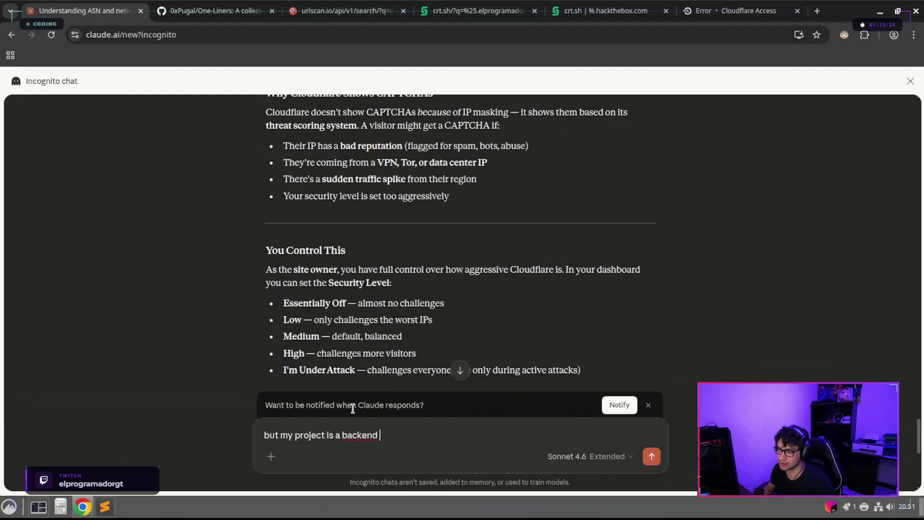
type("so will it display a captcha?")
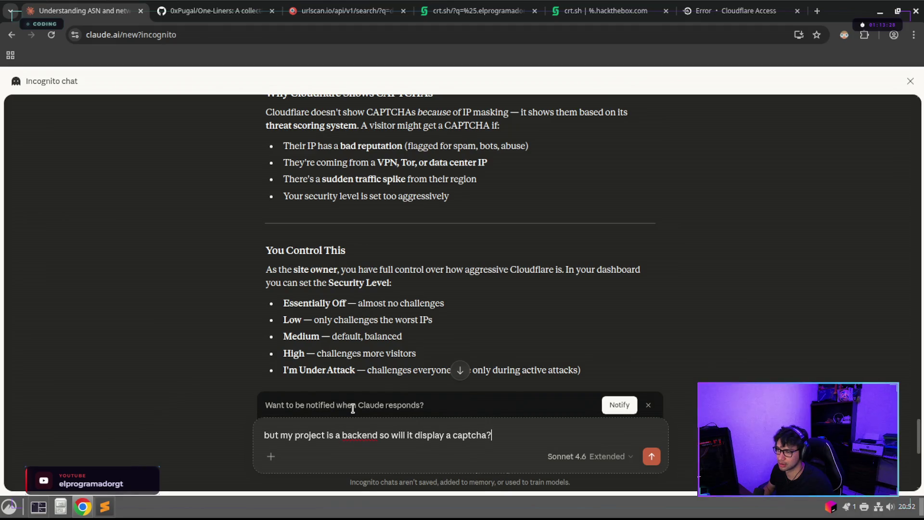
key("Return")
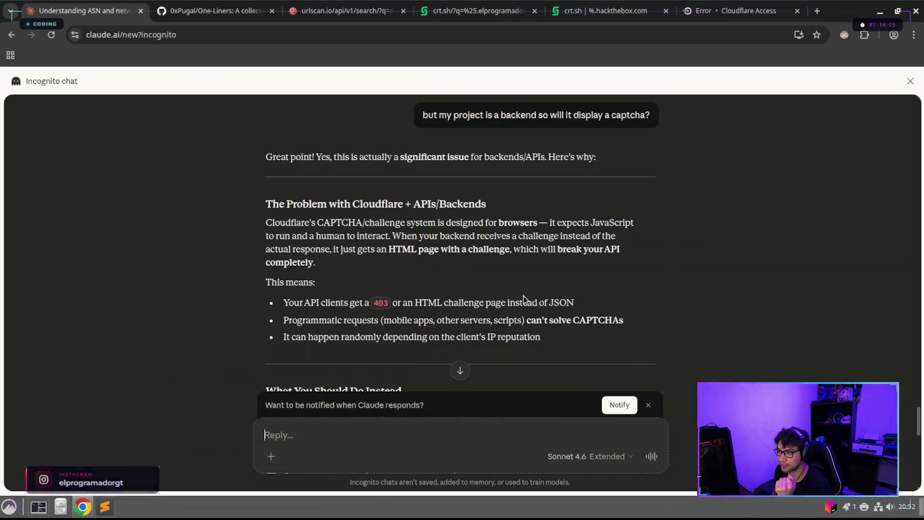
- Scroll Claude's answer and highlight the 'Essentially Off' security level advice
scroll(530, 301, "down", 3)
scroll(531, 302, "down", 2)
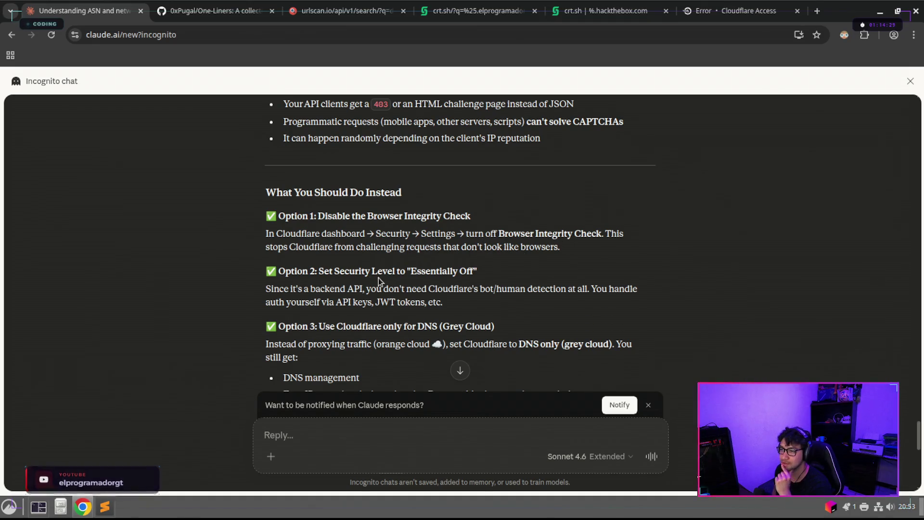
scroll(415, 260, "down", 1)
scroll(415, 261, "down", 1)
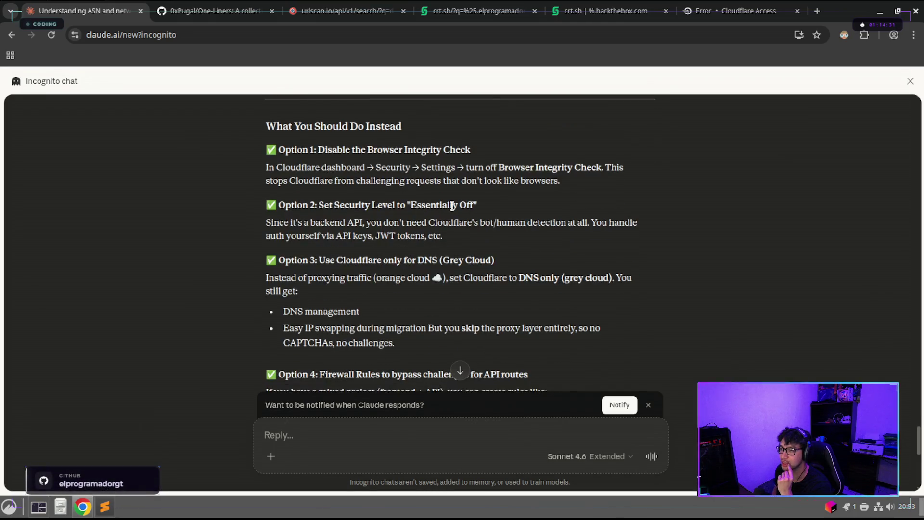
left_click_drag(292, 204, 477, 204)
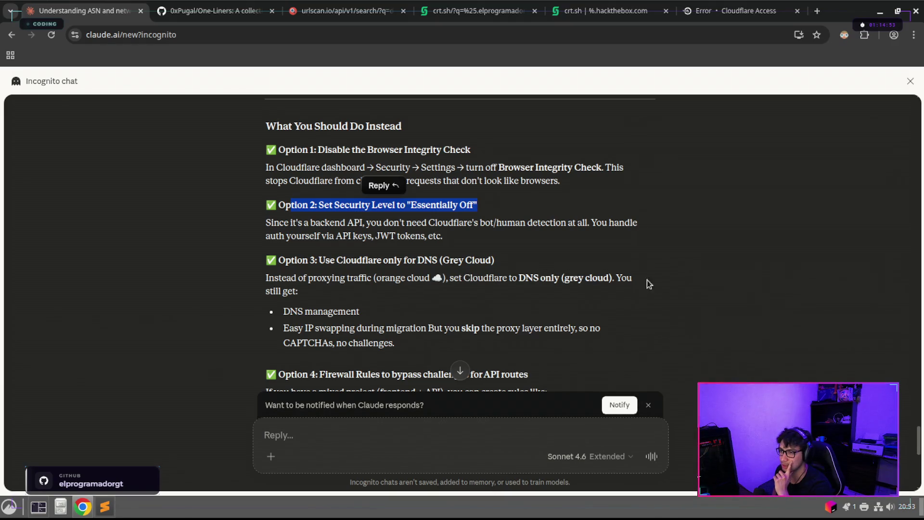
- Highlight the DNS management and Easy IP swapping lines and scroll down to Option 4
left_click_drag(283, 311, 360, 313)
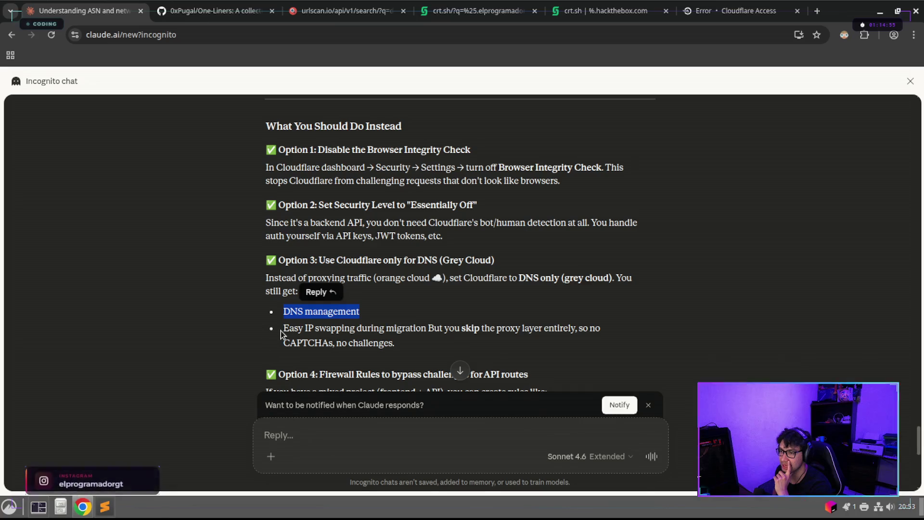
left_click_drag(289, 328, 336, 326)
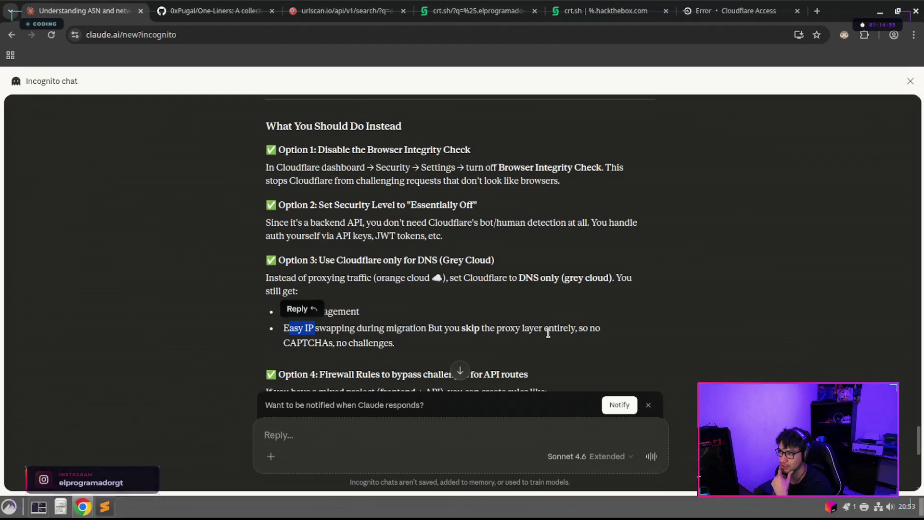
scroll(357, 321, "down", 2)
scroll(357, 321, "down", 2)
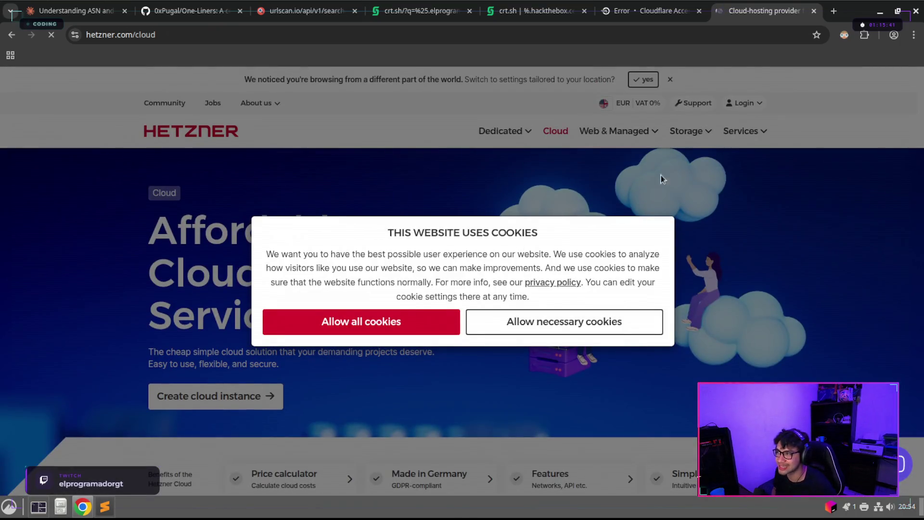
- Accept all cookies on Hetzner and switch Dark Reader on for hetzner.com
left_click(396, 321)
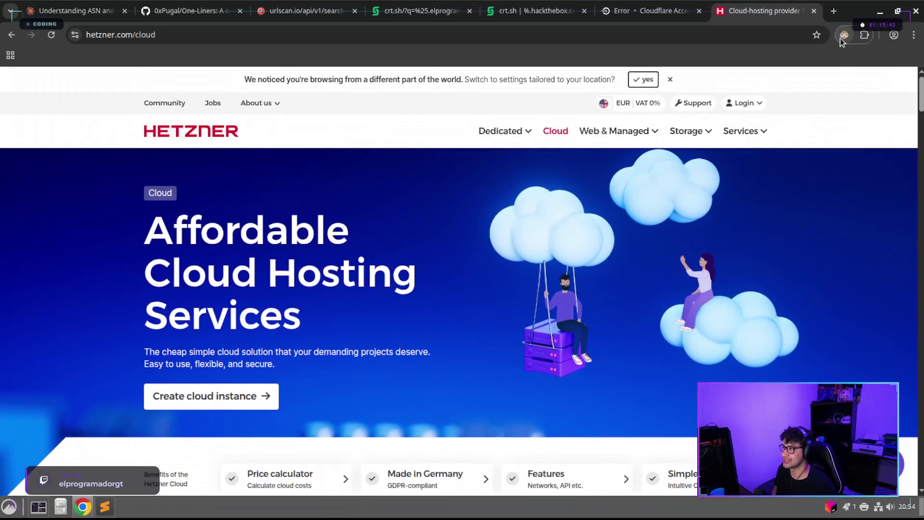
left_click(843, 36)
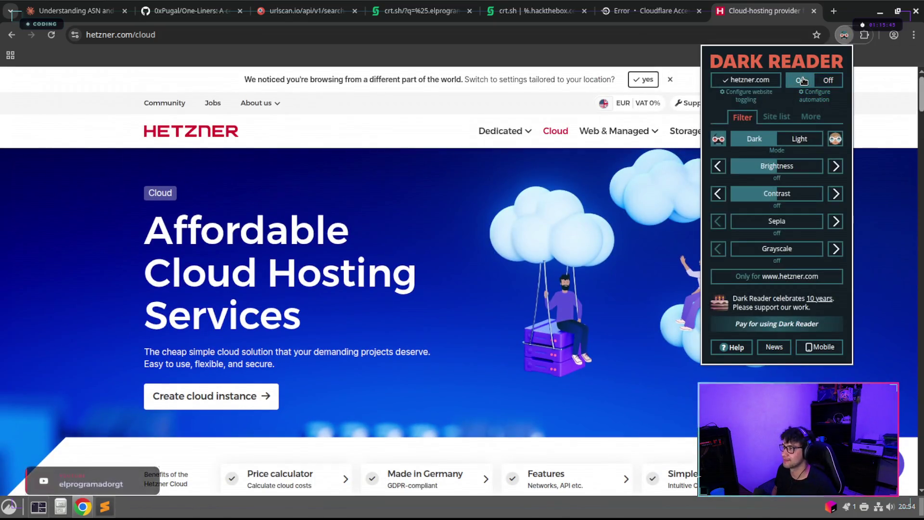
left_click(527, 110)
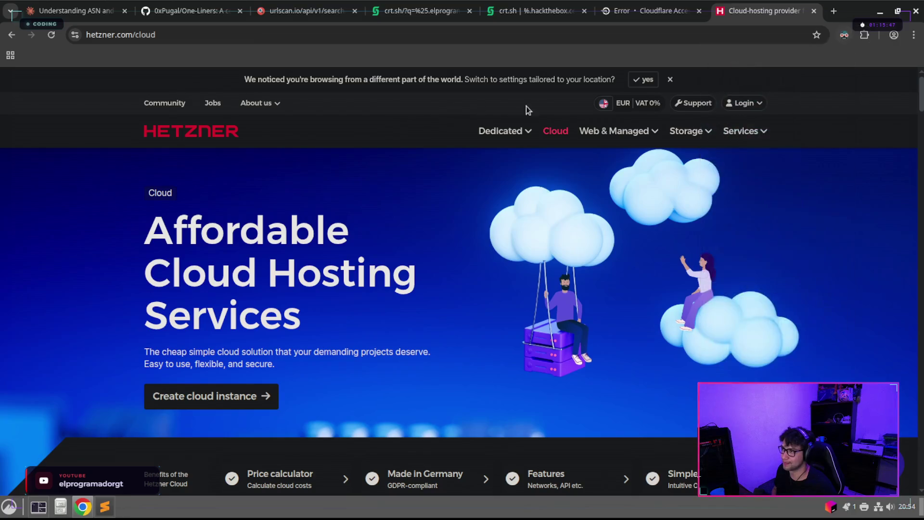
- Browse Hetzner's cloud price calculator and return to the Cloud overview page
scroll(457, 392, "down", 5)
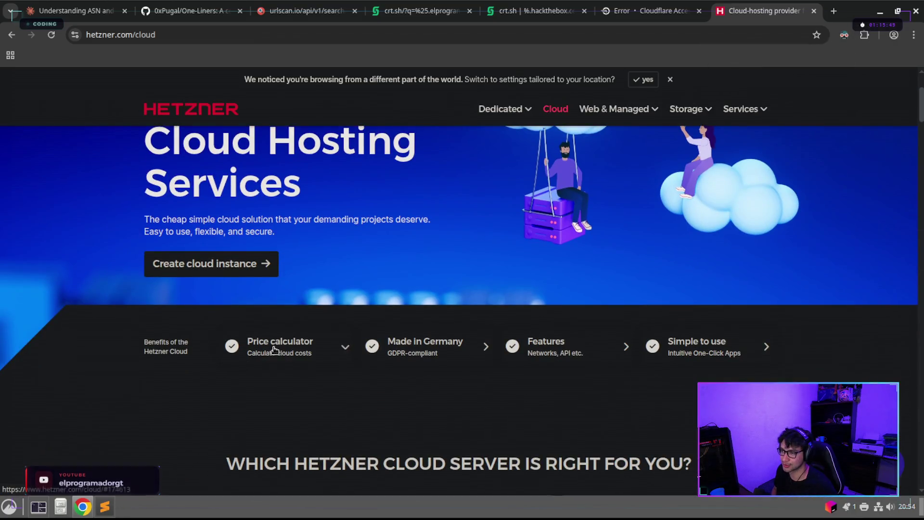
left_click(273, 347)
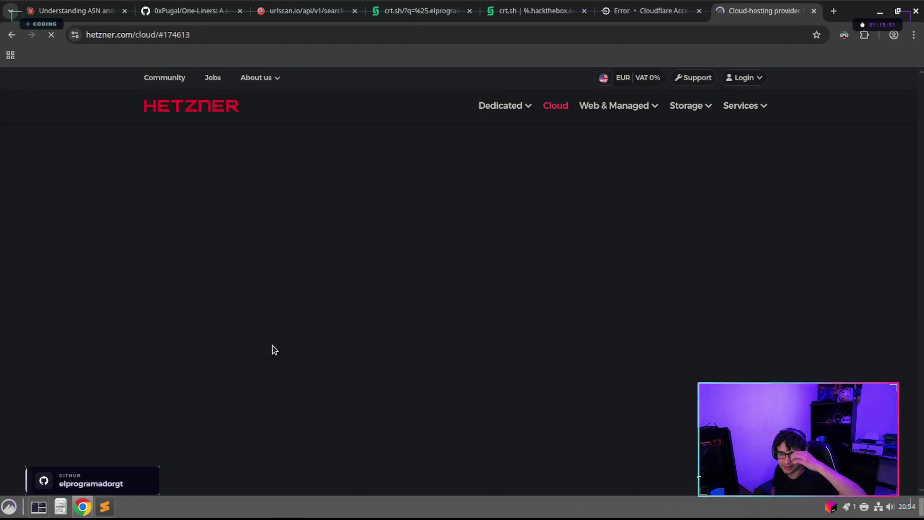
scroll(273, 346, "down", 15)
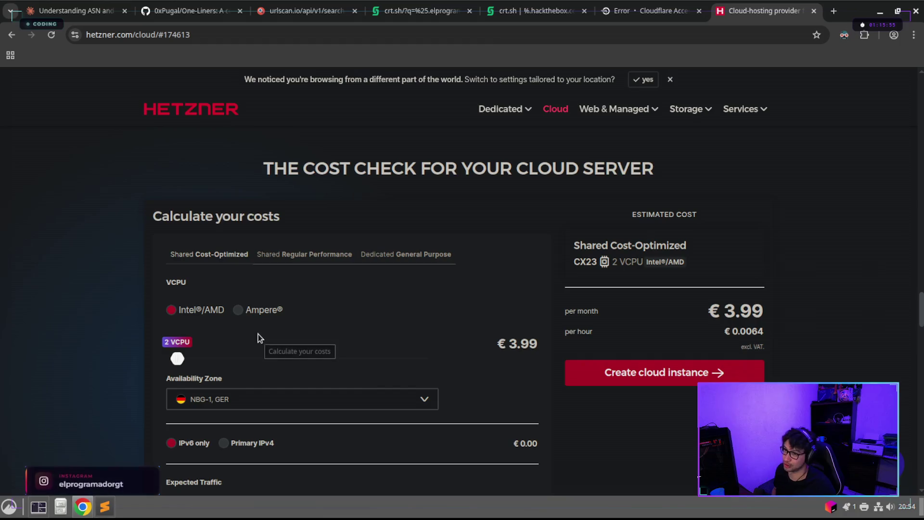
scroll(260, 338, "down", 3)
scroll(295, 357, "down", 5)
scroll(295, 357, "up", 6)
scroll(331, 313, "up", 8)
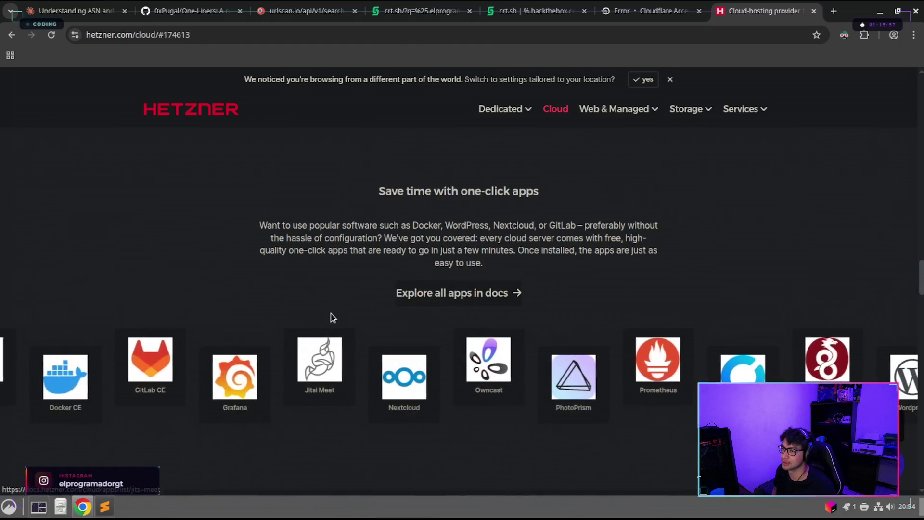
left_click(547, 111)
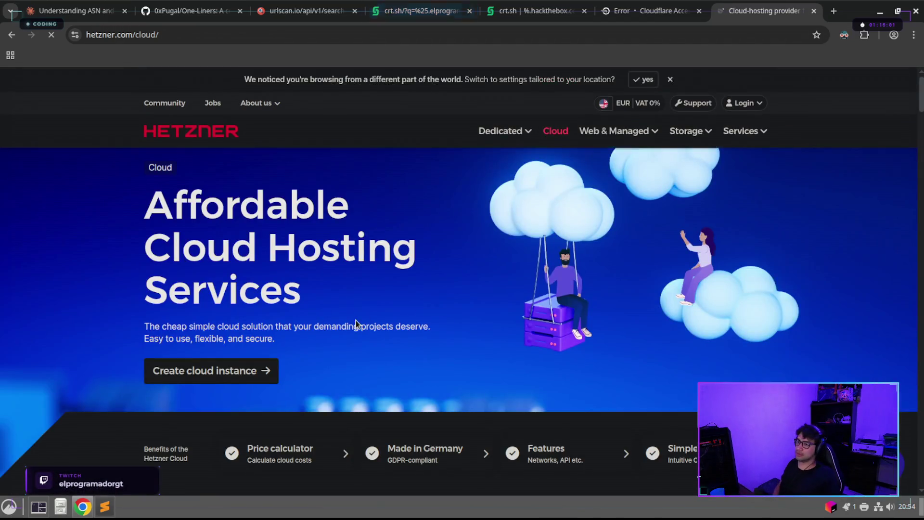
- Open the Cost Optimized plan details and scroll through the plan list
scroll(356, 322, "down", 5)
scroll(356, 319, "down", 8)
scroll(355, 322, "up", 3)
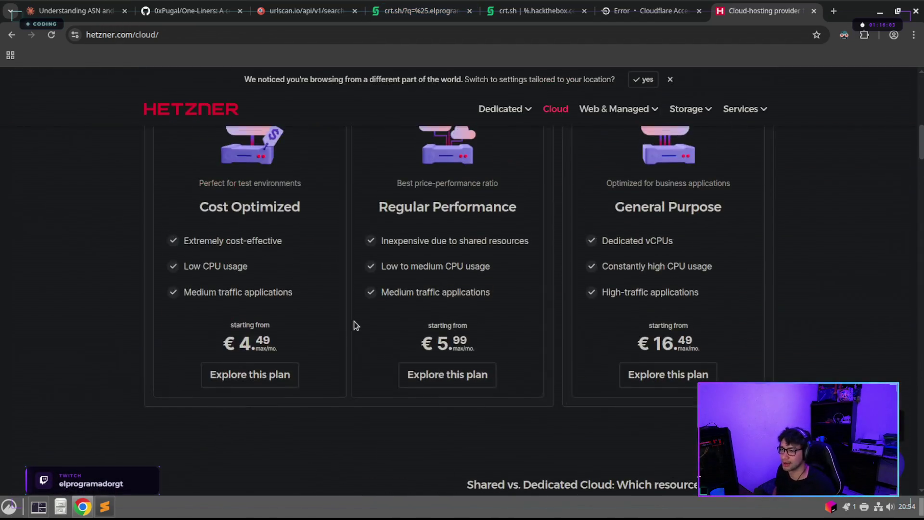
left_click(247, 382)
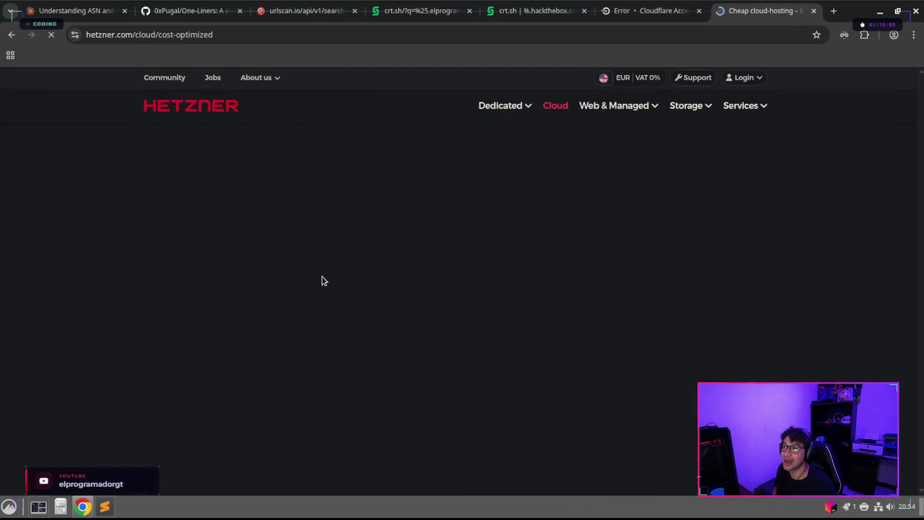
scroll(319, 267, "down", 5)
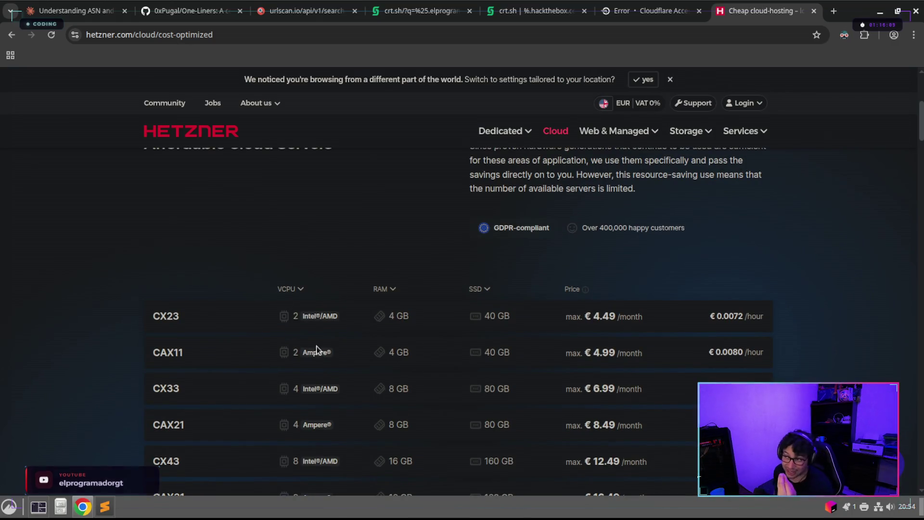
scroll(276, 356, "down", 6)
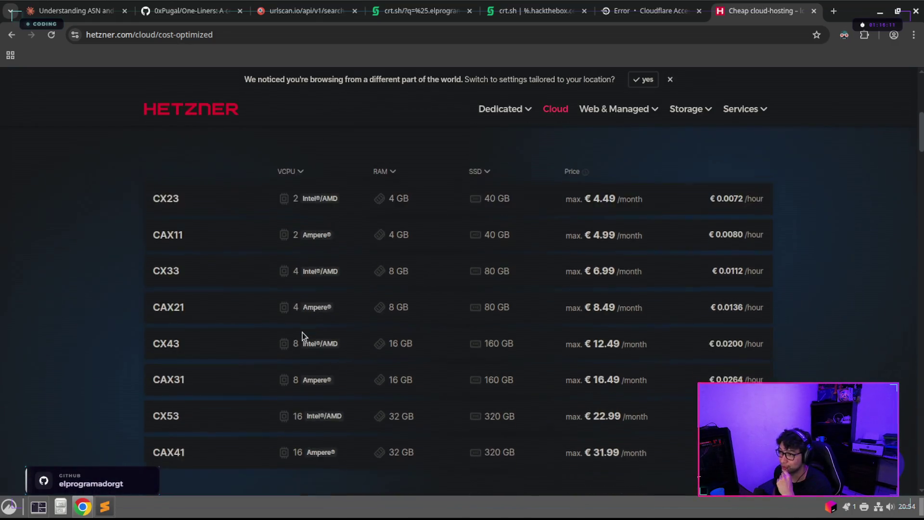
scroll(301, 334, "up", 3)
scroll(337, 346, "down", 6)
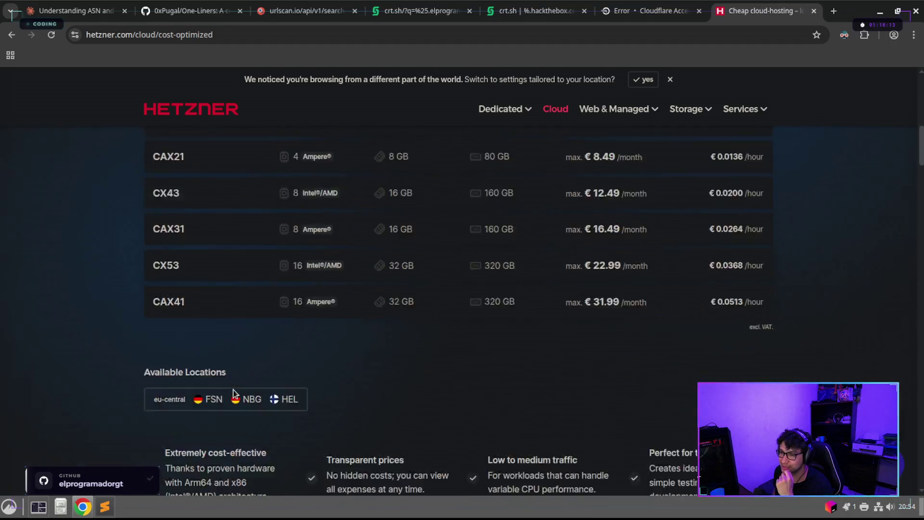
scroll(407, 363, "down", 4)
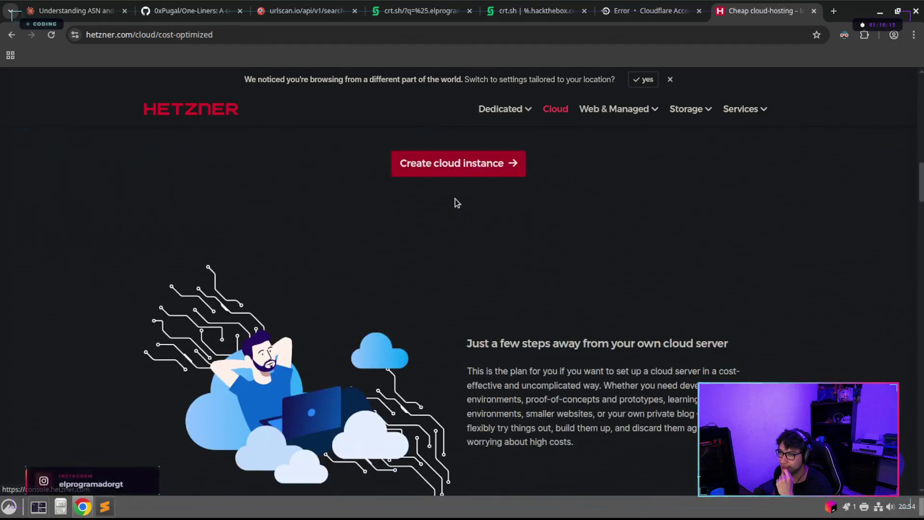
- Start creating a new cloud instance, then close the login page that appears
left_click(454, 158)
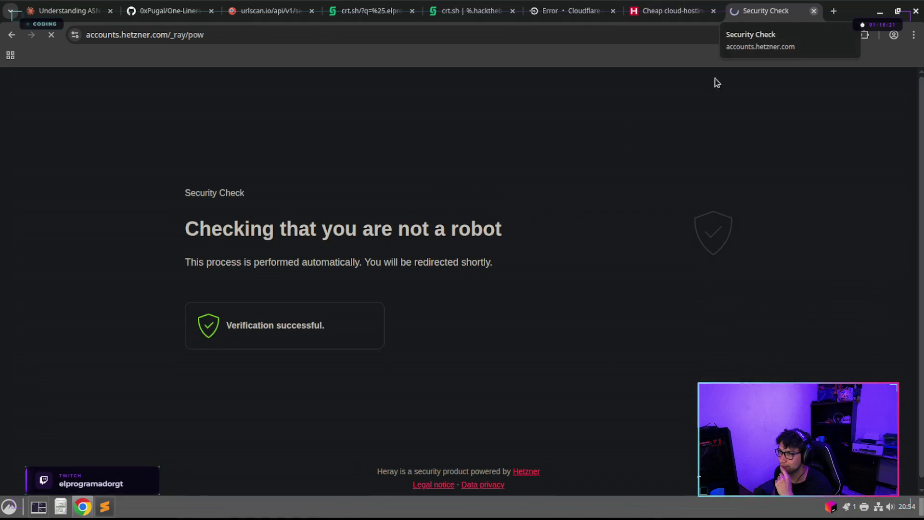
left_click(813, 11)
scroll(400, 308, "down", 10)
scroll(398, 313, "up", 6)
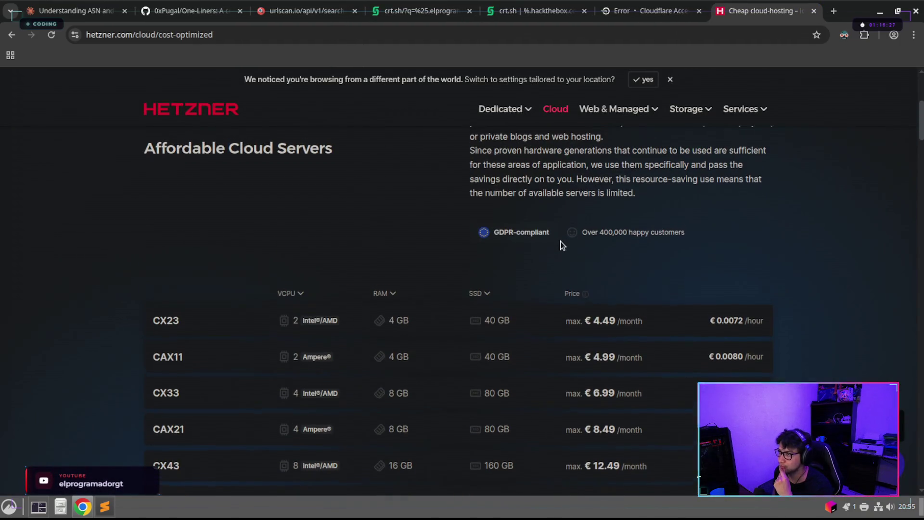
scroll(558, 248, "down", 10)
scroll(554, 270, "down", 15)
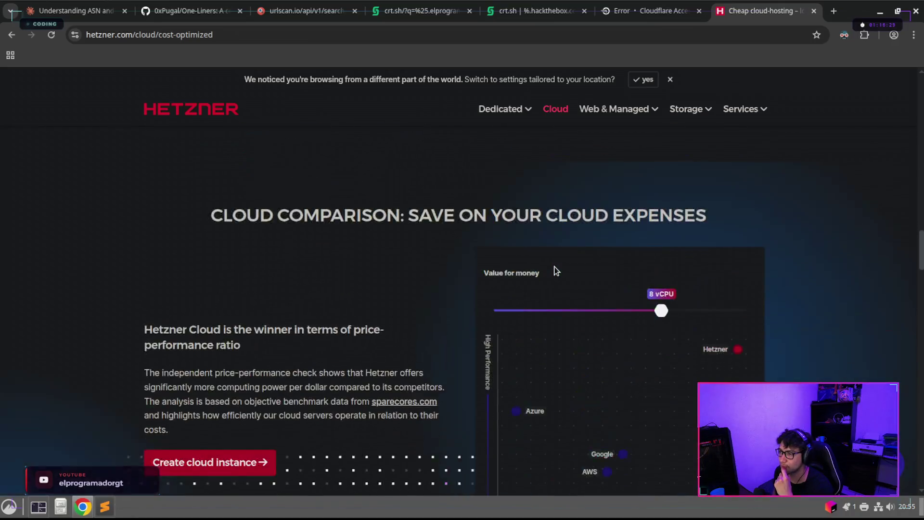
scroll(552, 273, "up", 5)
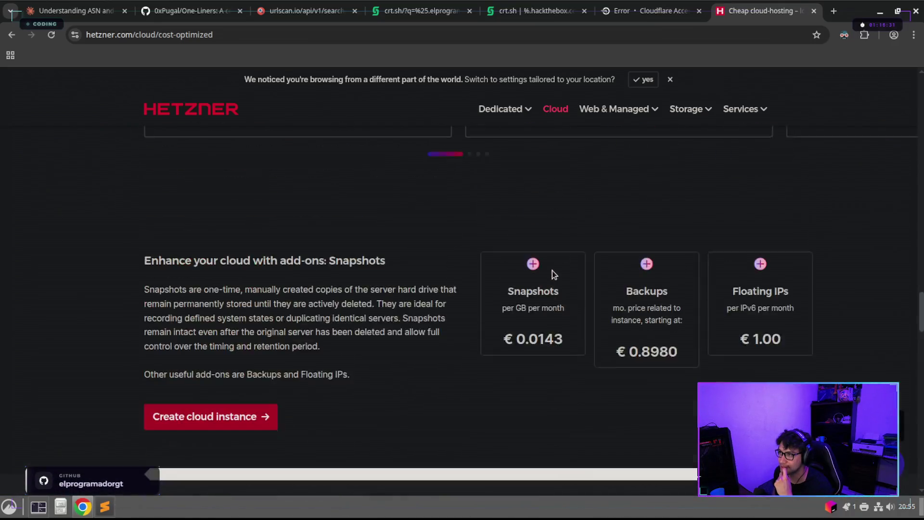
scroll(419, 385, "down", 15)
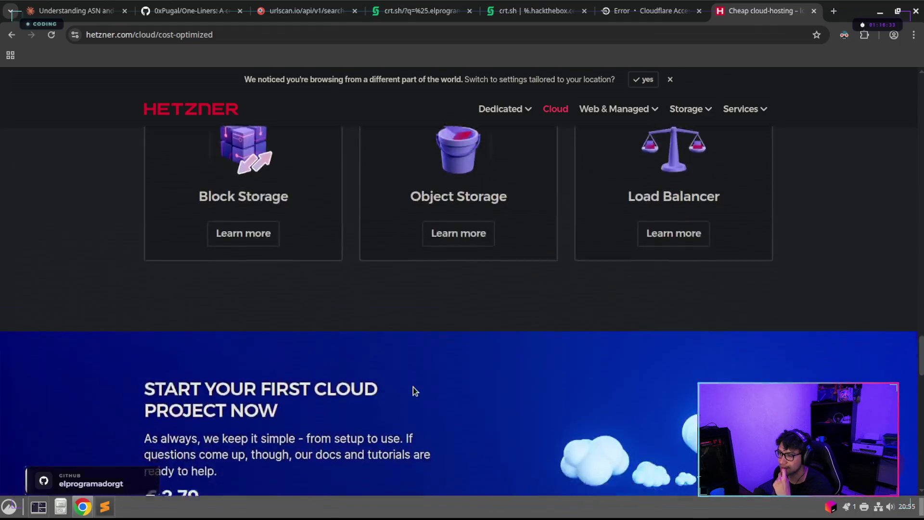
scroll(415, 390, "up", 3)
scroll(413, 391, "down", 15)
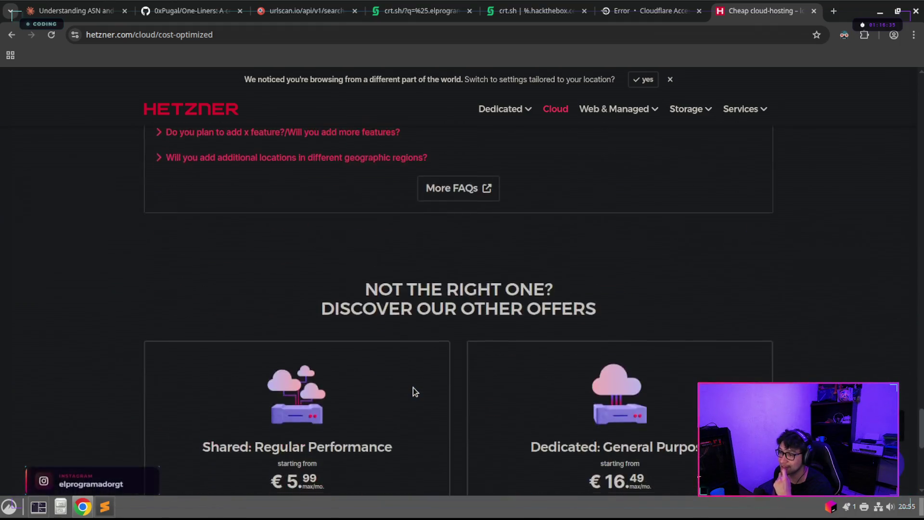
scroll(413, 391, "up", 5)
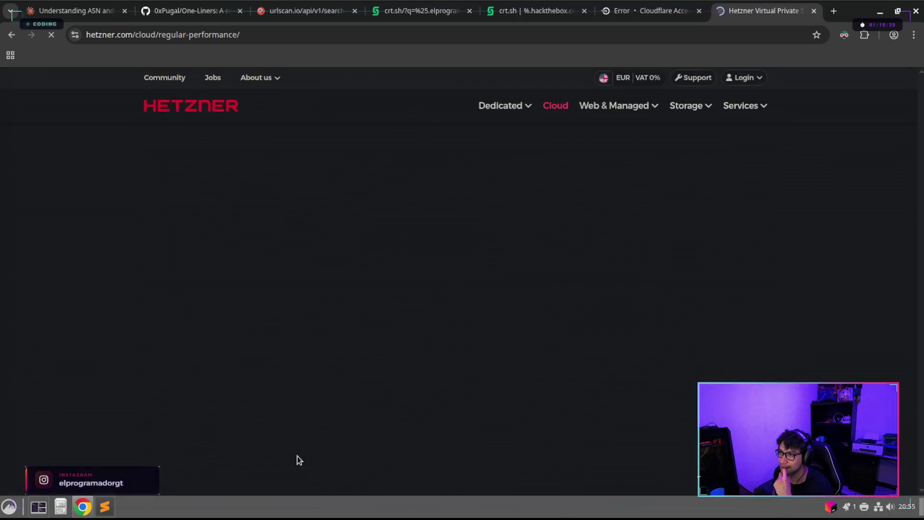
scroll(406, 388, "down", 10)
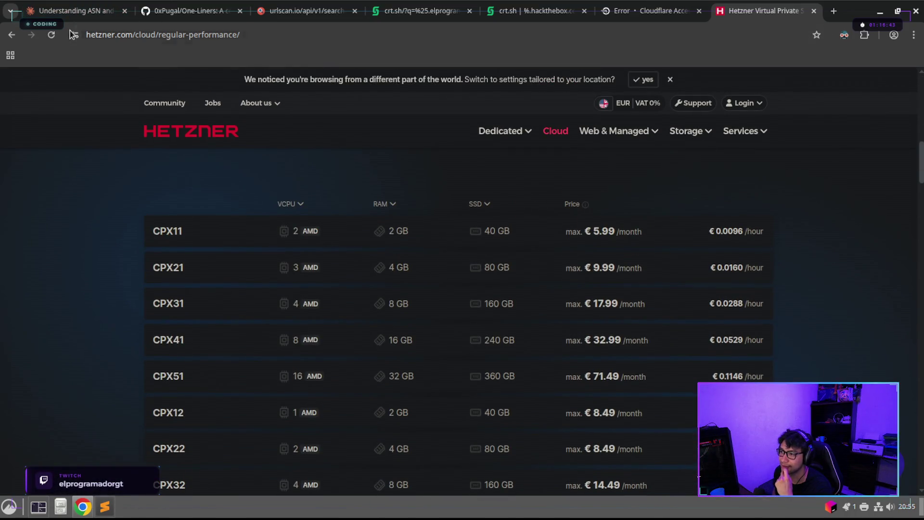
- Back on the cost-optimized plans, highlight CX33's 4 vCPU, its €6.99 price and whole row
key("alt+Left")
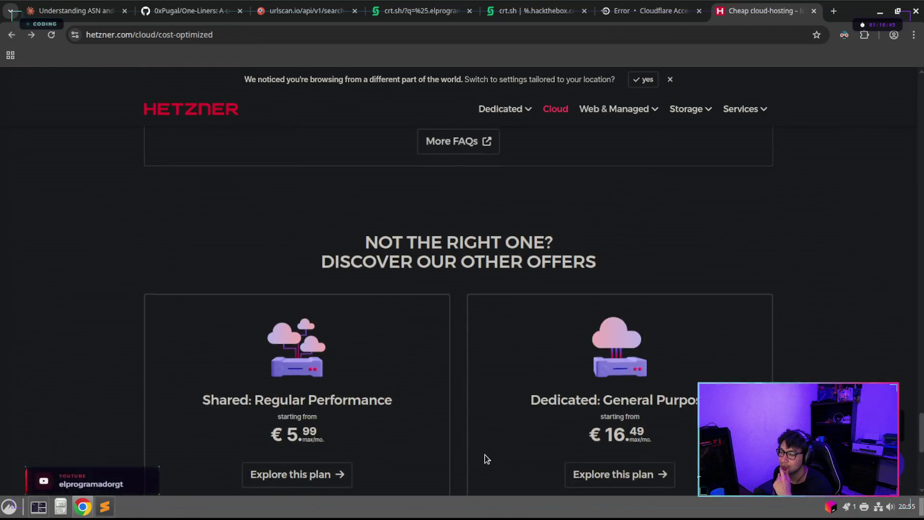
scroll(485, 455, "down", 5)
scroll(479, 453, "up", 20)
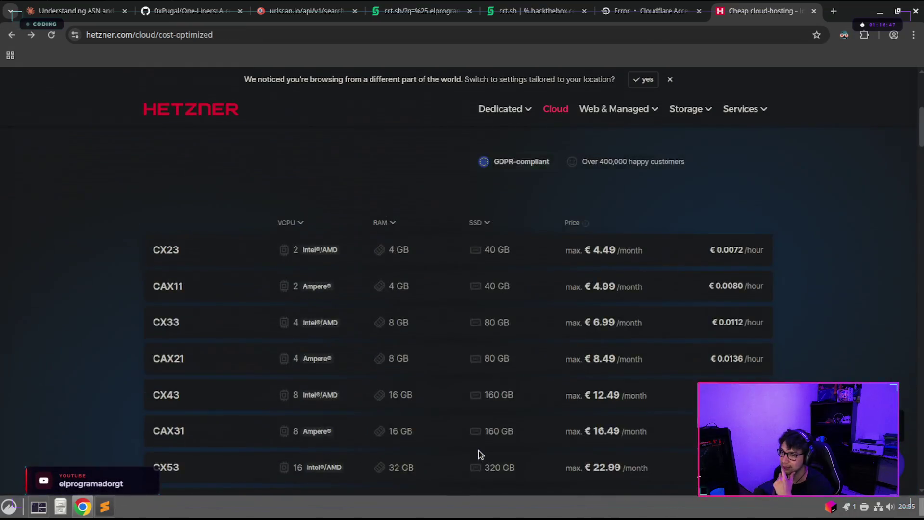
scroll(479, 454, "down", 5)
scroll(212, 293, "up", 3)
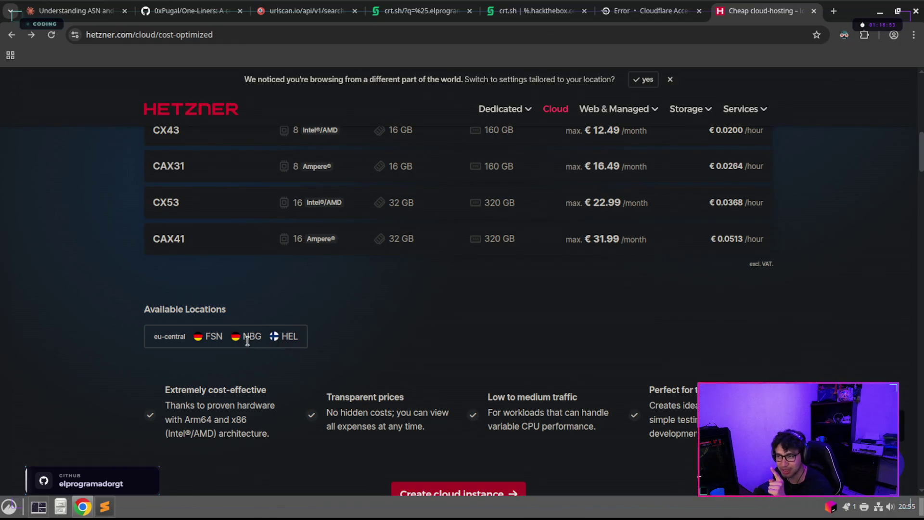
scroll(360, 314, "up", 4)
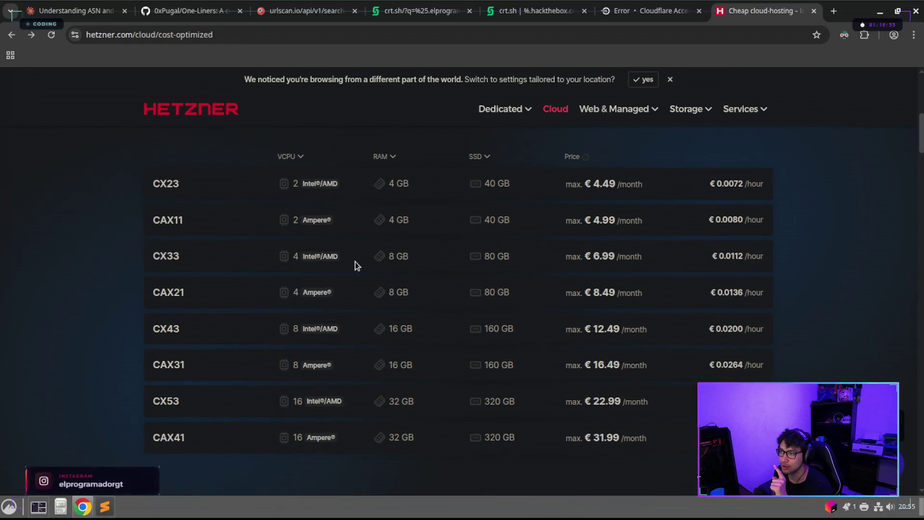
double_click(295, 256)
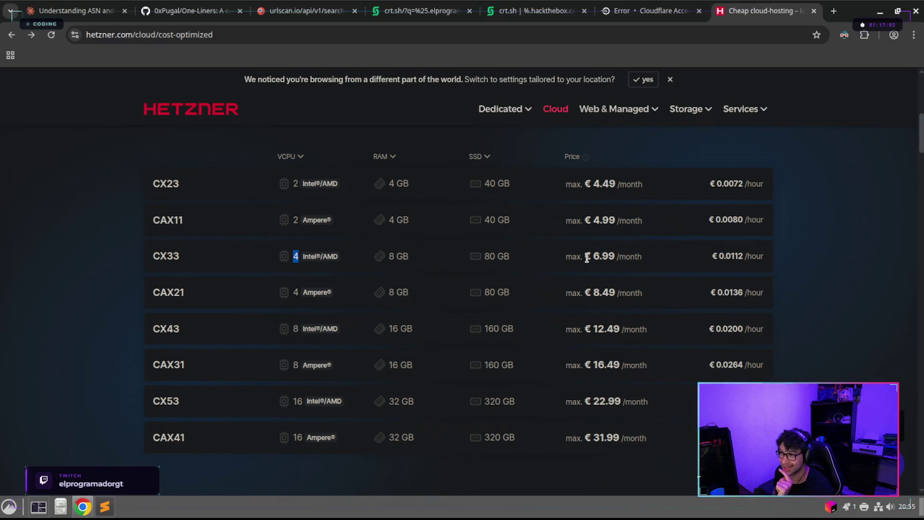
left_click_drag(586, 258, 652, 263)
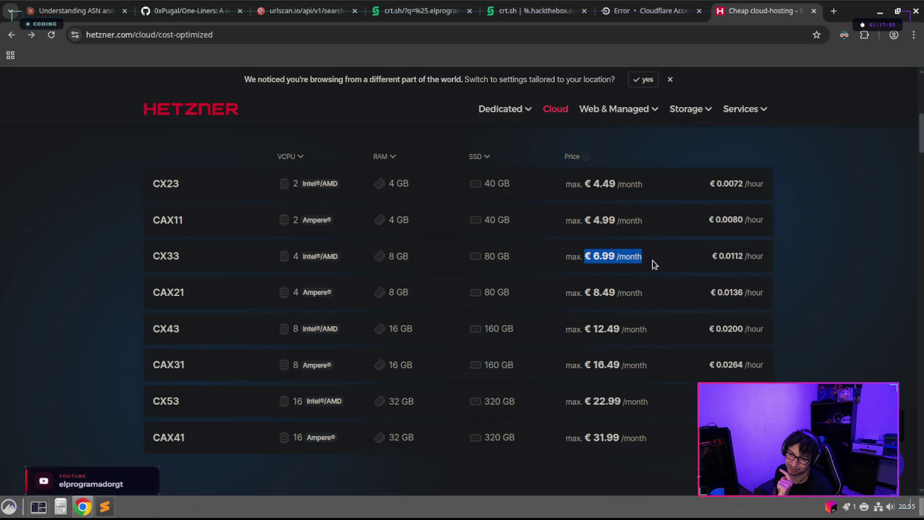
left_click_drag(765, 256, 118, 259)
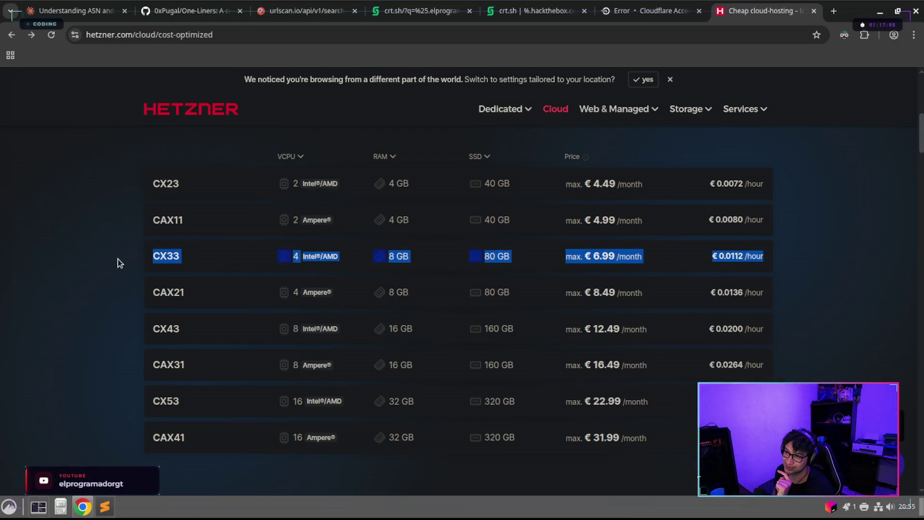
- Search Google for digitalocean in a new tab and open the DigitalOcean homepage
left_click(829, 16)
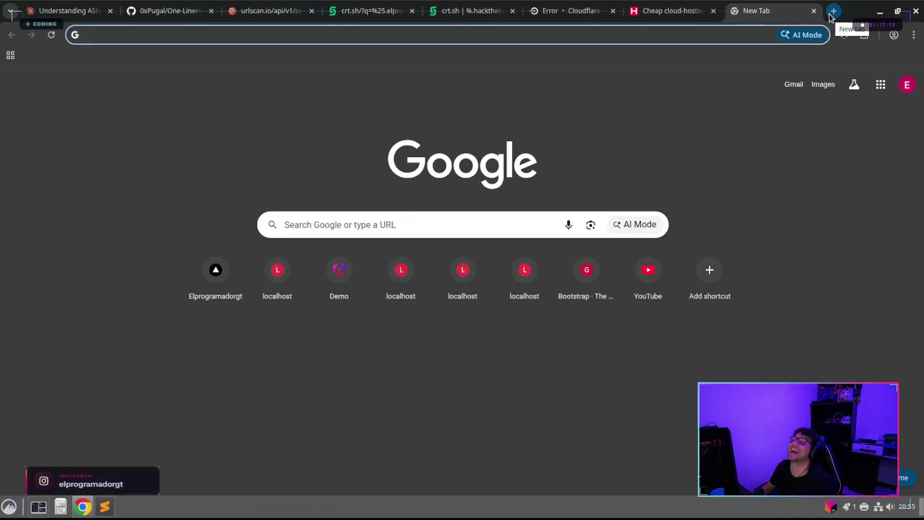
type("digit")
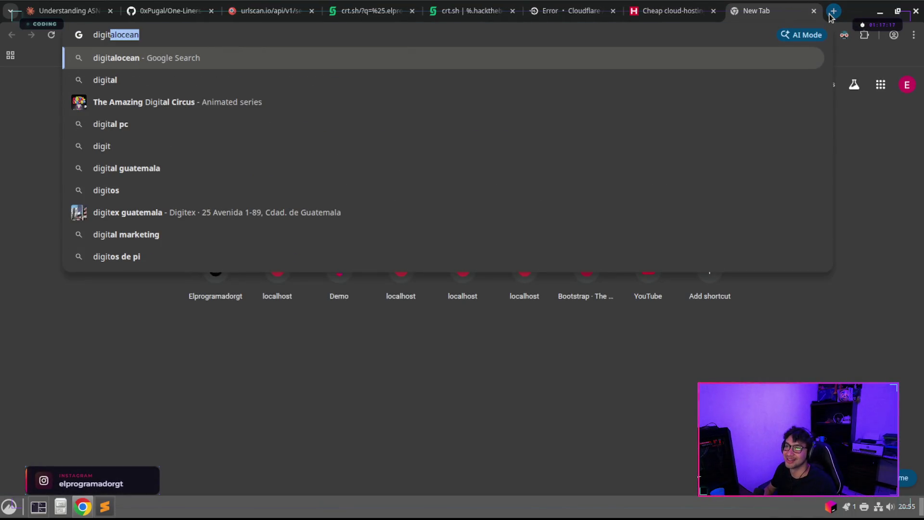
key("Return")
scroll(158, 255, "down", 8)
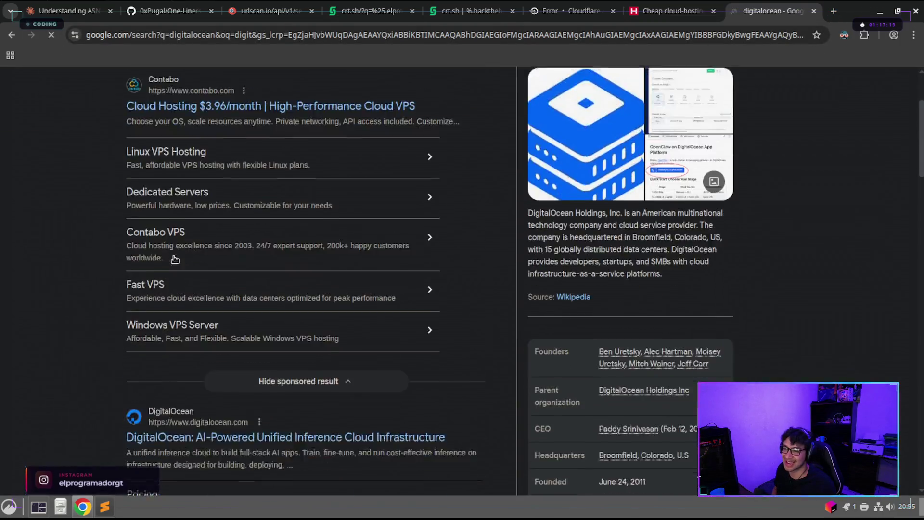
left_click(190, 171)
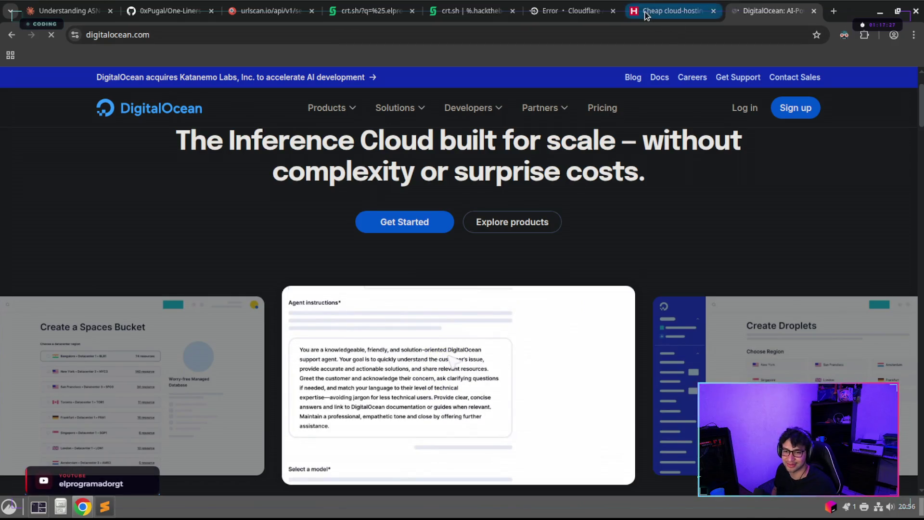
- Go to DigitalOcean's pricing overview and look over the Gradient AI Platform pricing
left_click(602, 114)
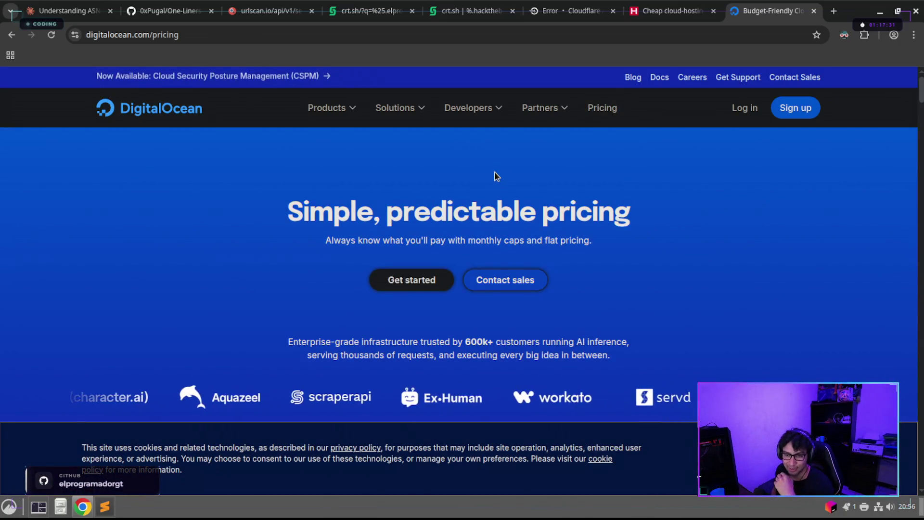
scroll(444, 258, "down", 2)
scroll(443, 255, "up", 3)
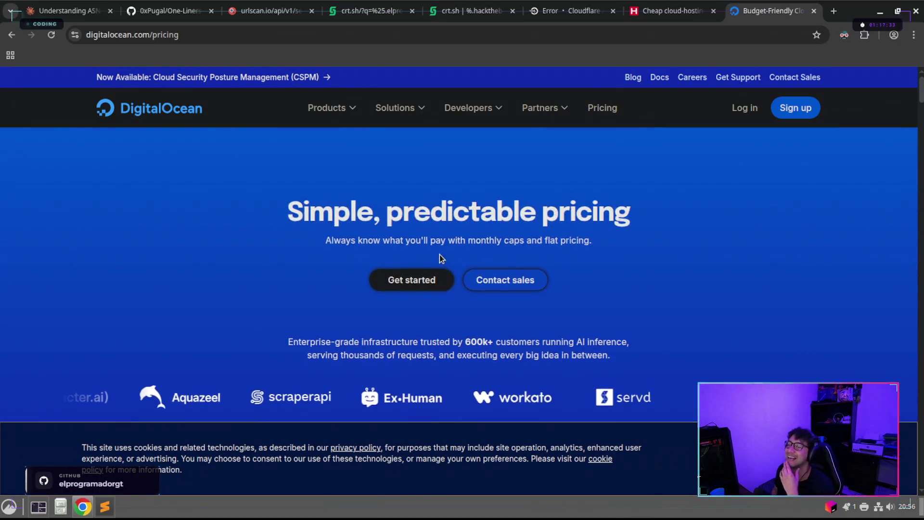
scroll(436, 256, "down", 8)
scroll(434, 256, "down", 5)
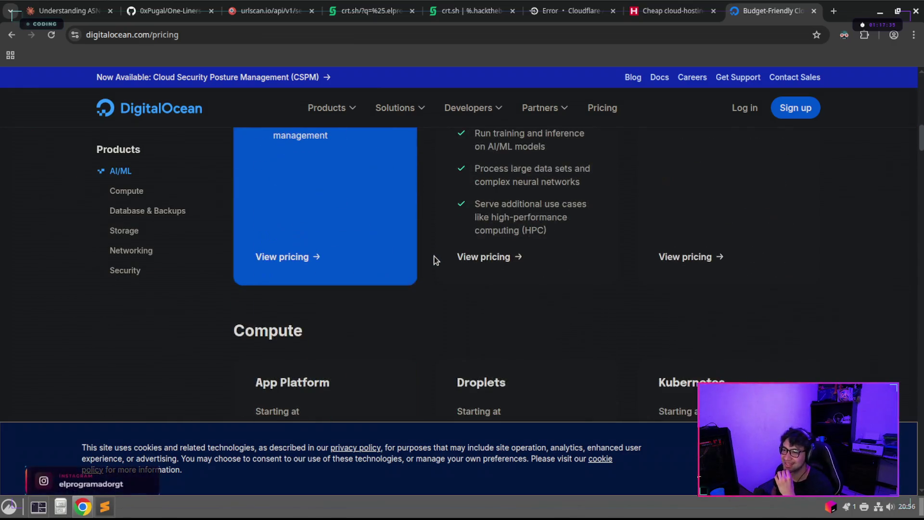
left_click(285, 256)
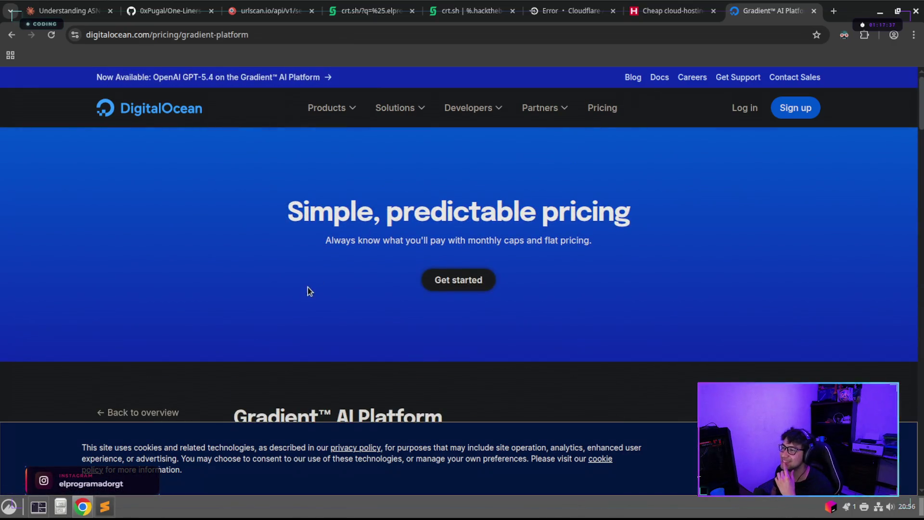
scroll(487, 225, "down", 8)
scroll(427, 241, "up", 5)
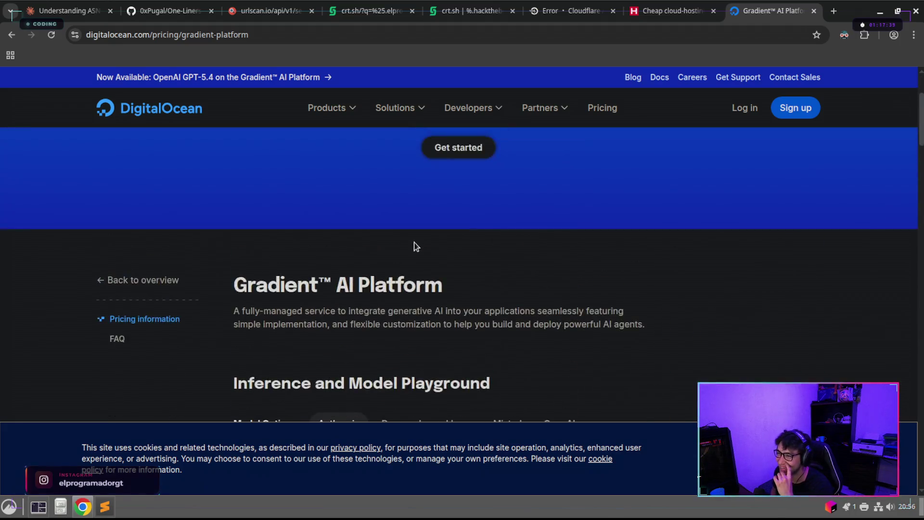
scroll(414, 246, "down", 1)
scroll(407, 247, "down", 4)
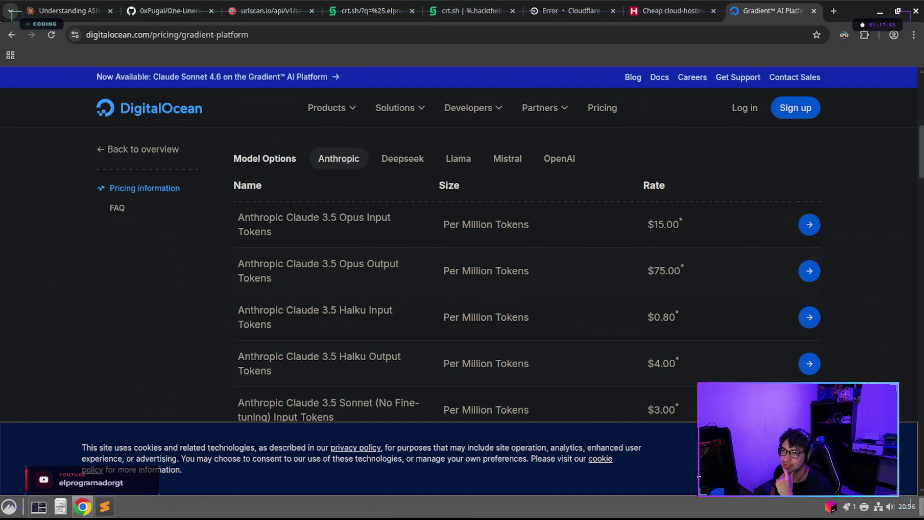
- Return to the pricing overview and open the Droplets pricing details
left_click(140, 149)
scroll(318, 281, "up", 3)
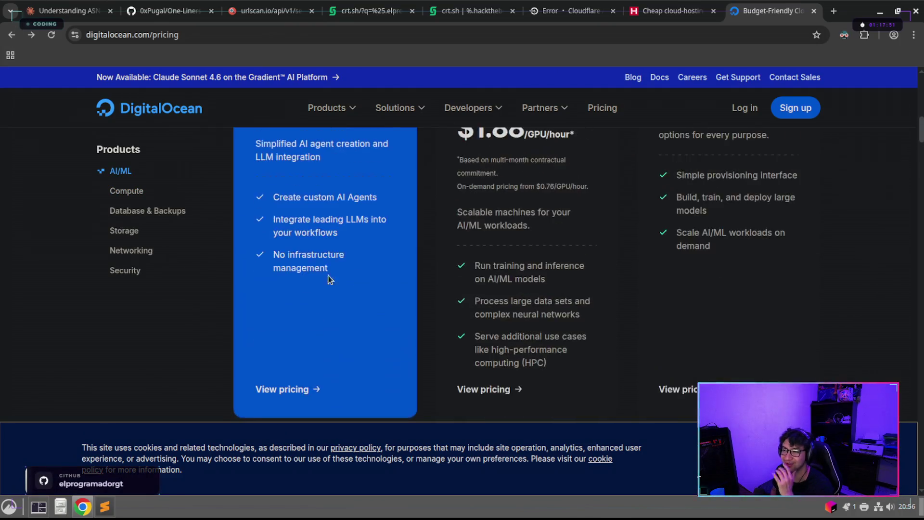
scroll(409, 270, "down", 10)
scroll(499, 314, "down", 1)
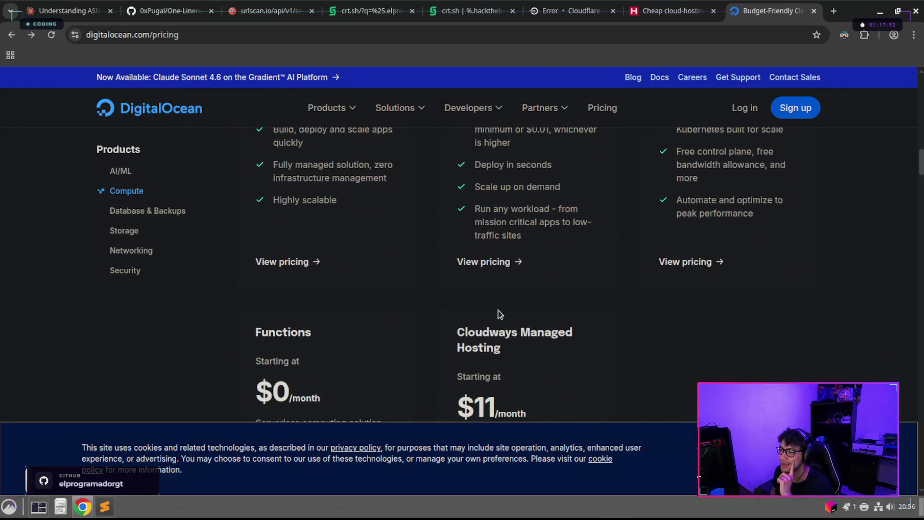
left_click(500, 264)
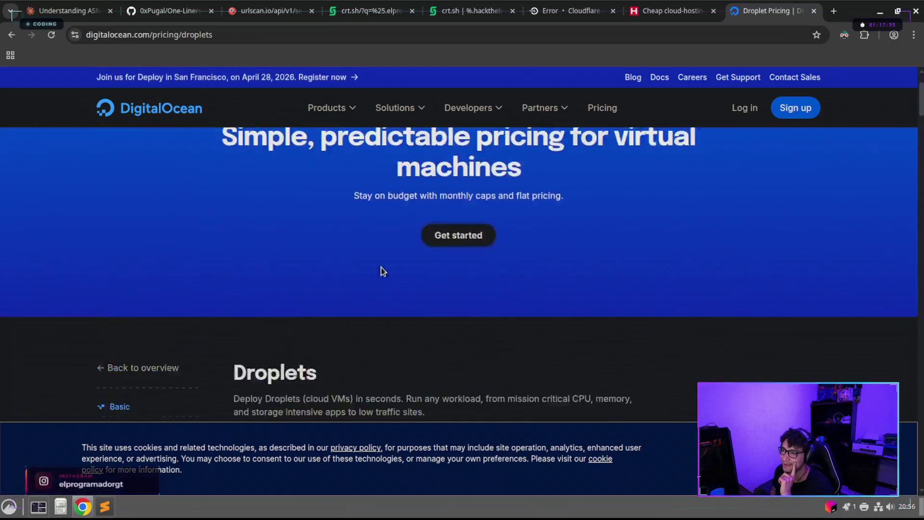
- Highlight the cheapest 512 MiB and 1 GiB Basic Droplet rows
scroll(380, 269, "down", 5)
scroll(380, 266, "down", 7)
scroll(276, 223, "up", 3)
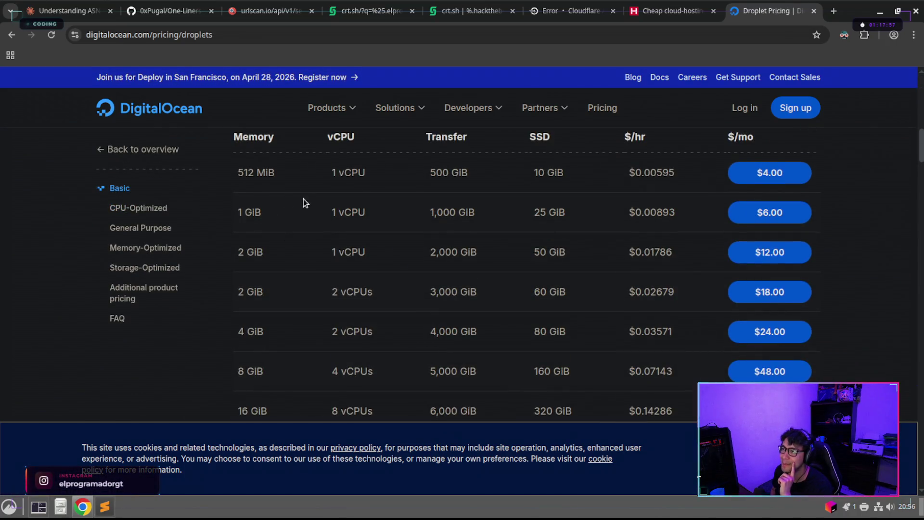
triple_click(285, 180)
left_click(285, 180)
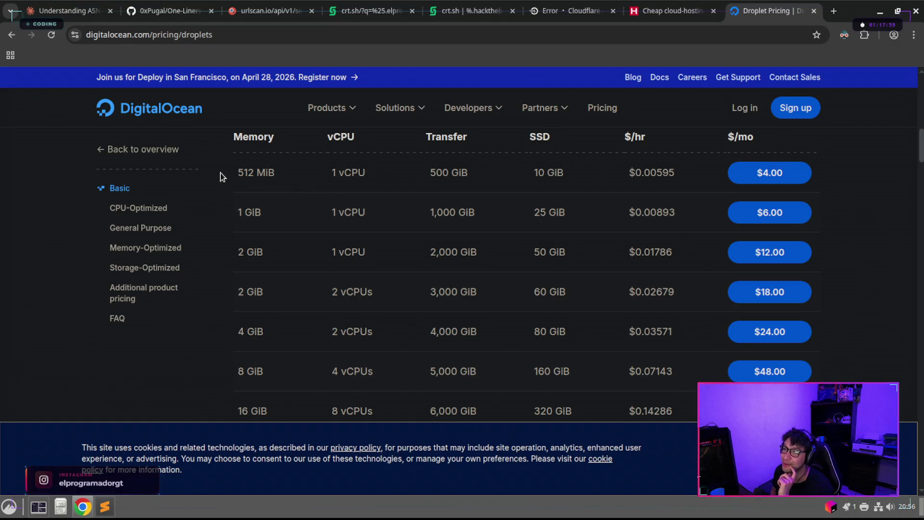
left_click_drag(221, 173, 655, 192)
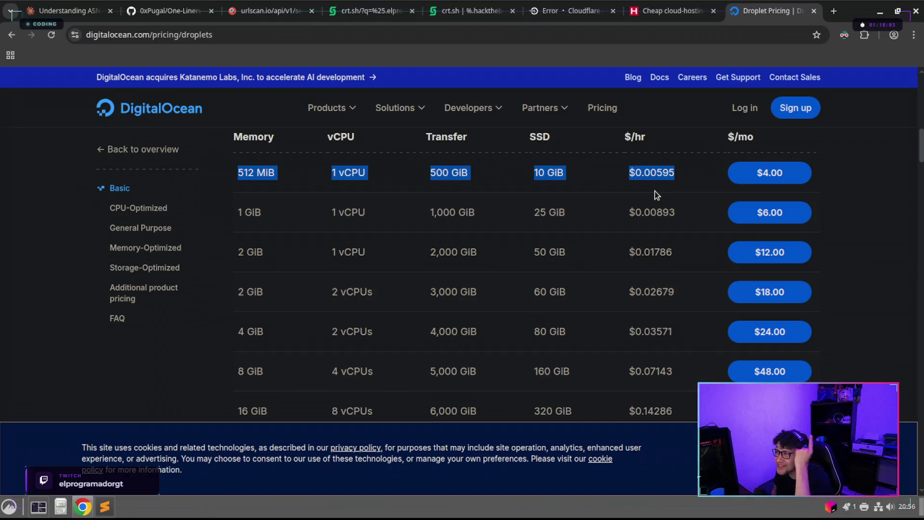
left_click(293, 215)
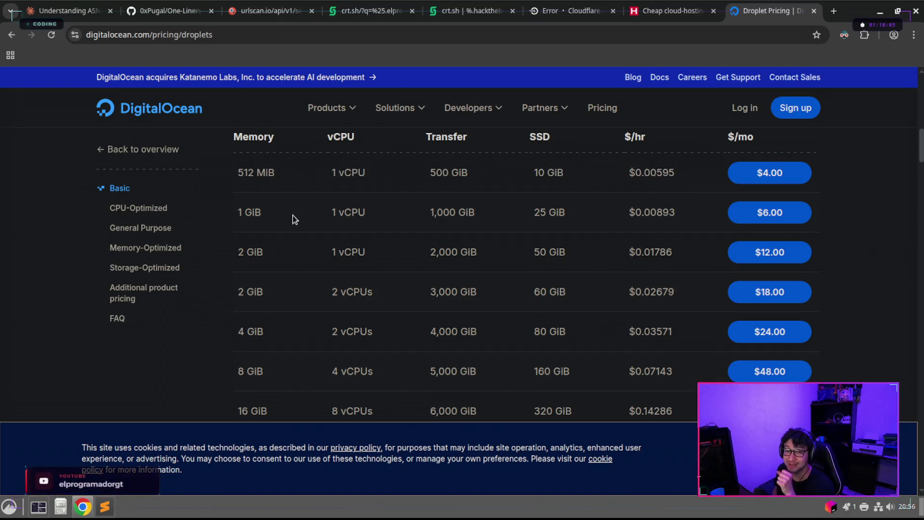
left_click_drag(706, 217, 247, 223)
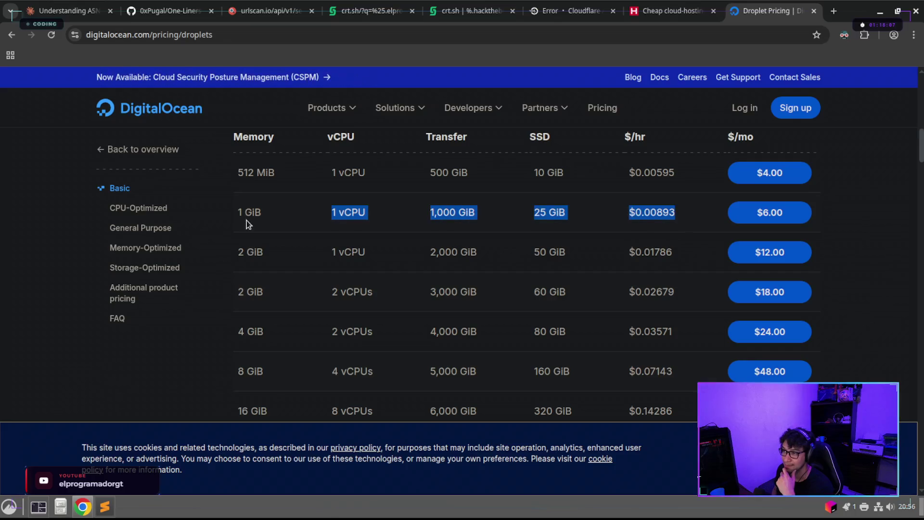
- Compare with Hetzner's list, highlighting CAX21's specs and price and CX33's 8 GB RAM
left_click(672, 16)
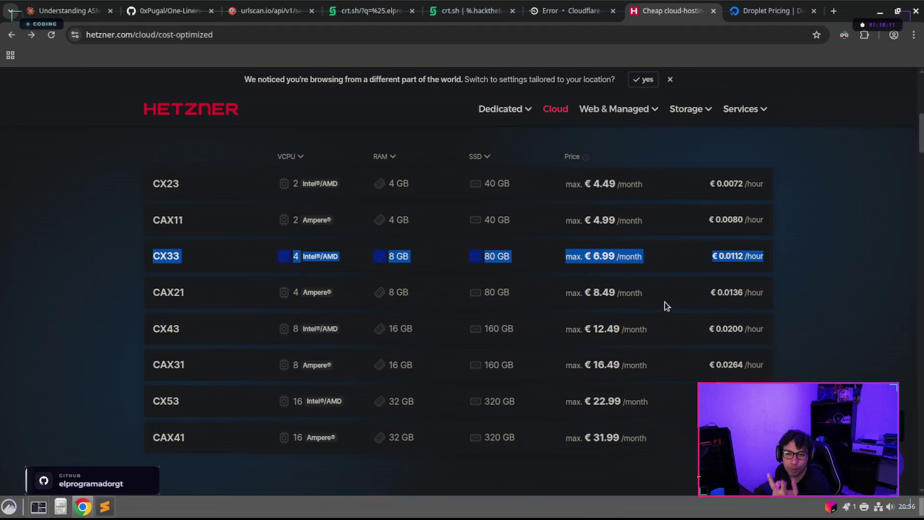
left_click(757, 15)
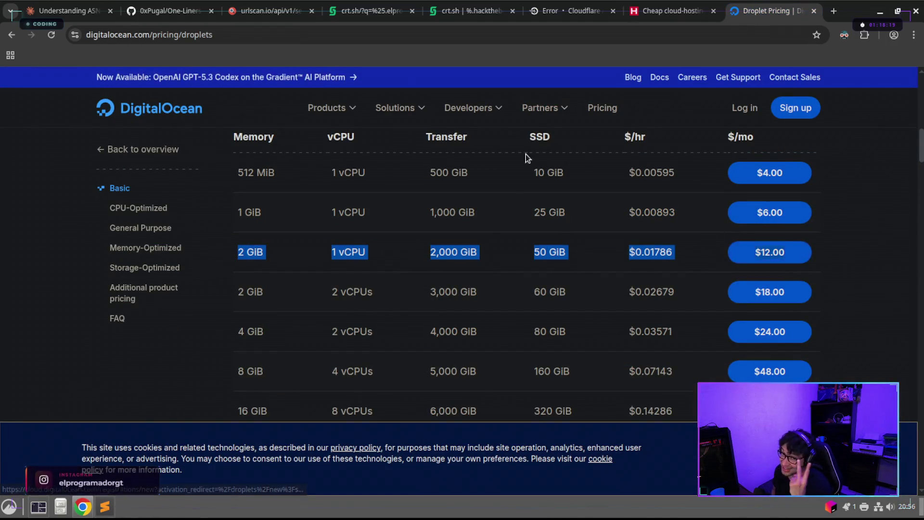
left_click(690, 21)
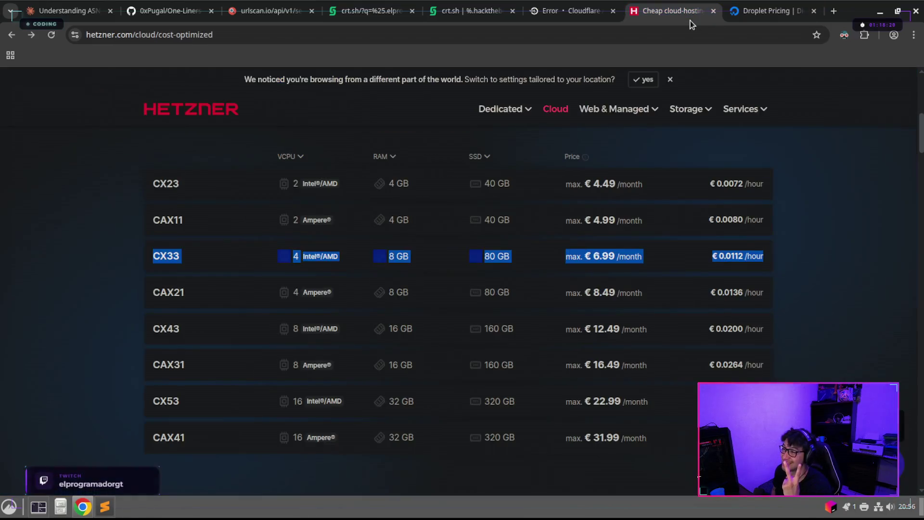
left_click(537, 268)
left_click_drag(406, 295, 299, 299)
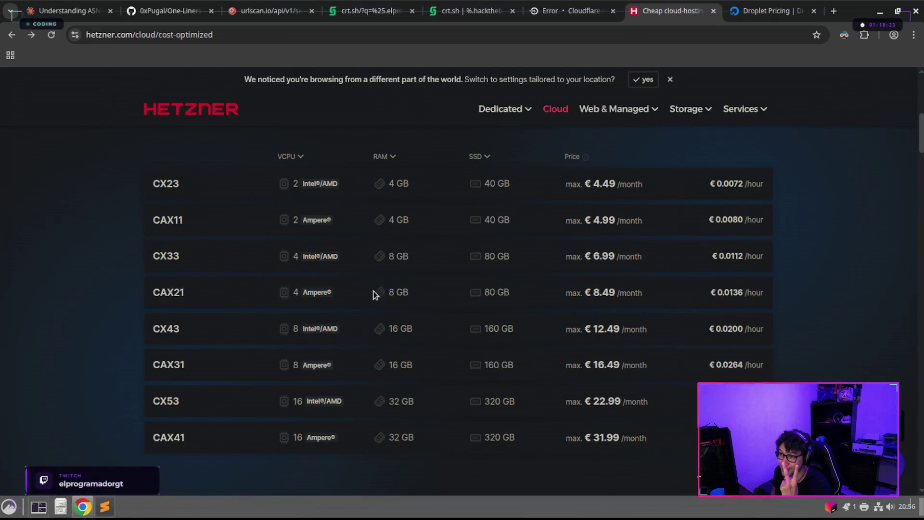
left_click_drag(184, 298, 598, 286)
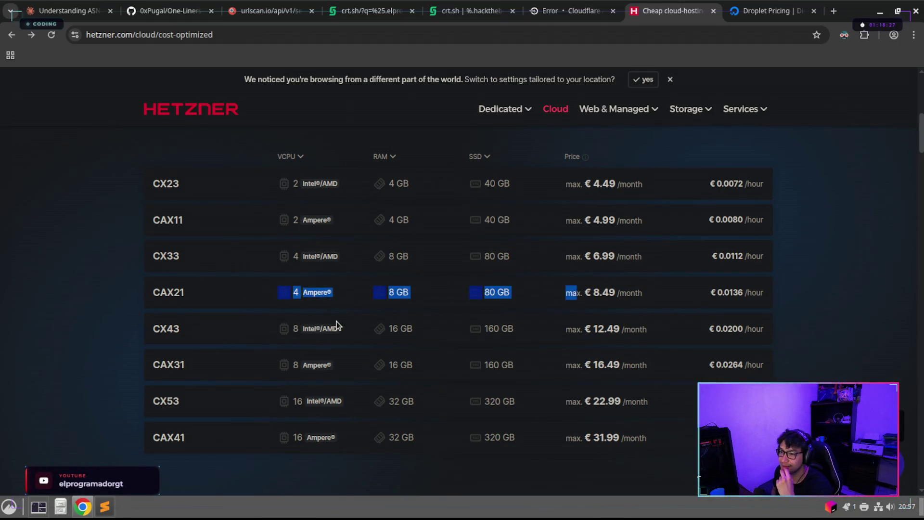
left_click(424, 289)
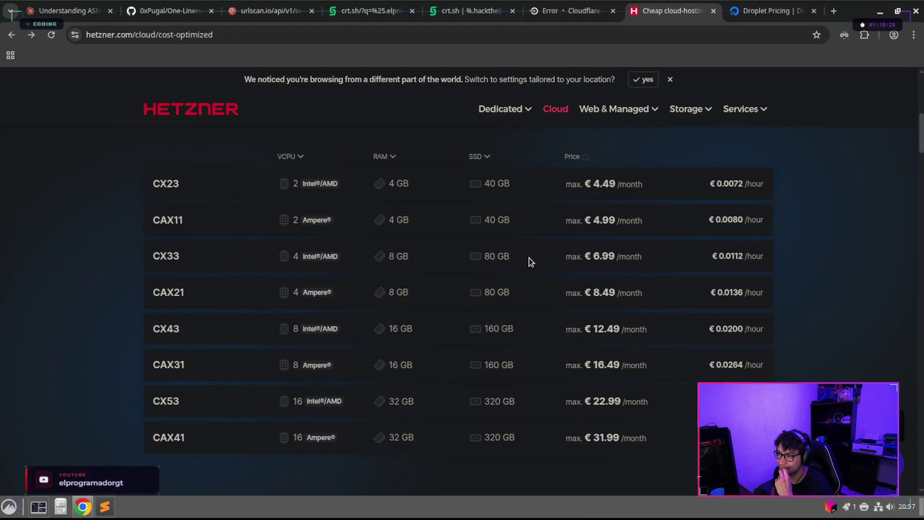
left_click_drag(481, 258, 389, 256)
left_click(292, 331)
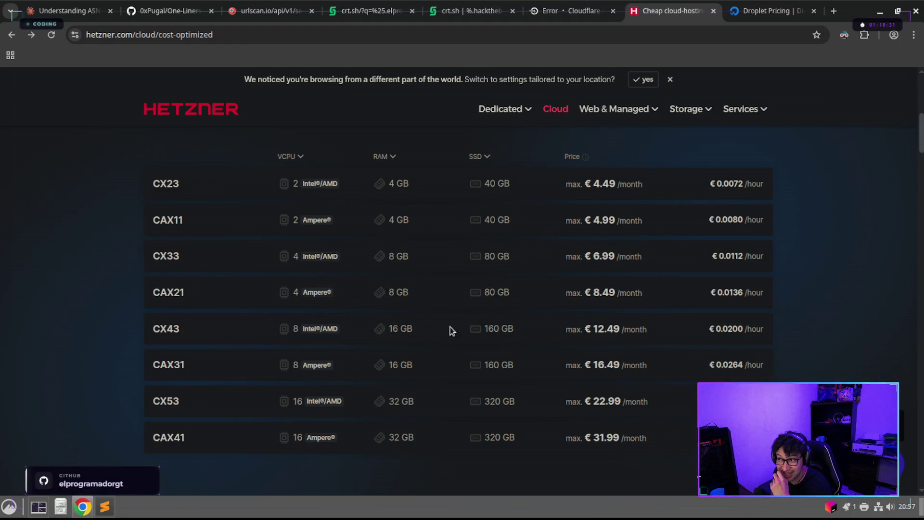
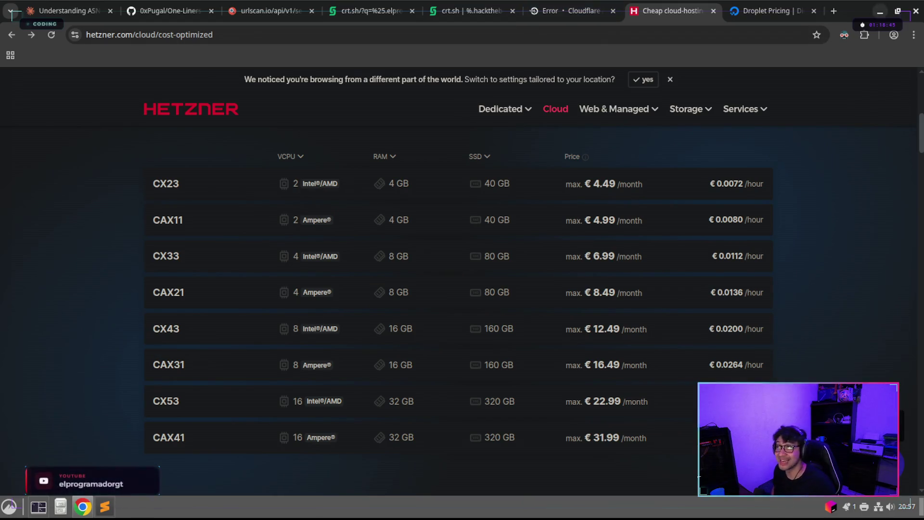
- Load app.eduquest.elprogramadorgt.fun in a new tab and try Google sign-in twice, which errors
left_click(833, 11)
type("app.")
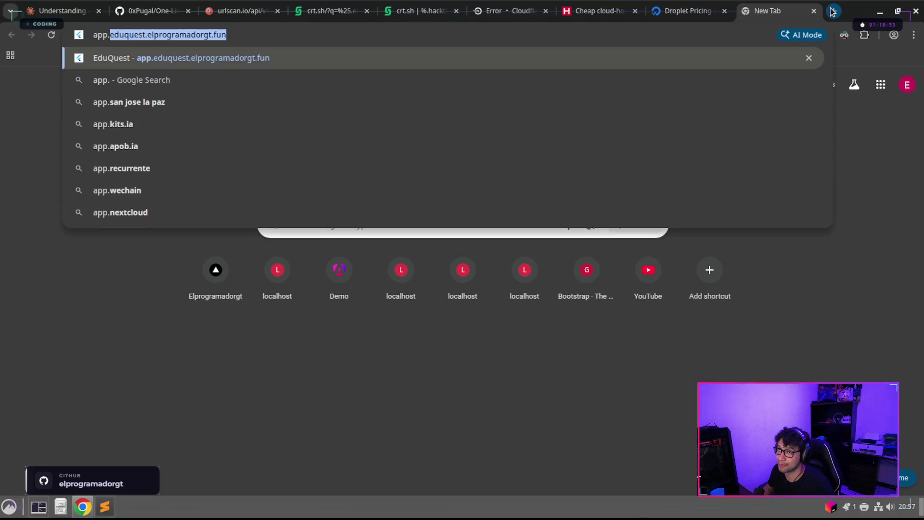
key("Return")
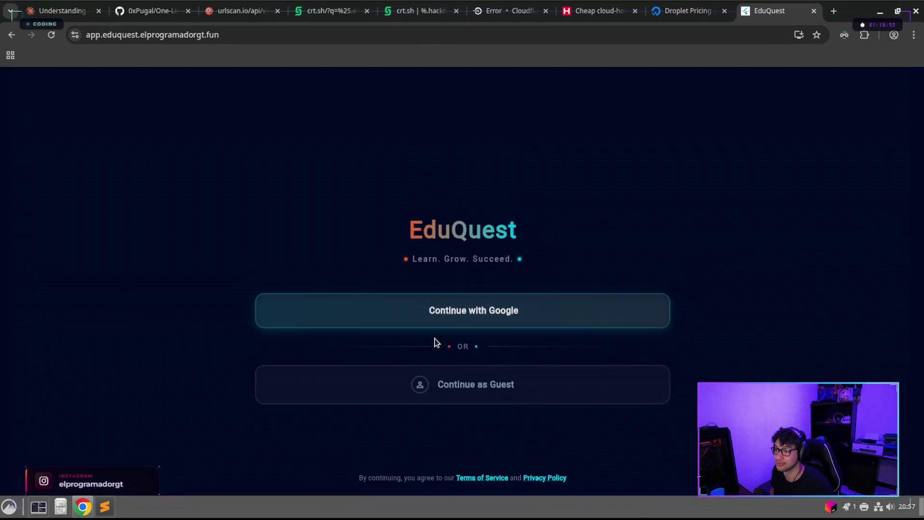
left_click(530, 300)
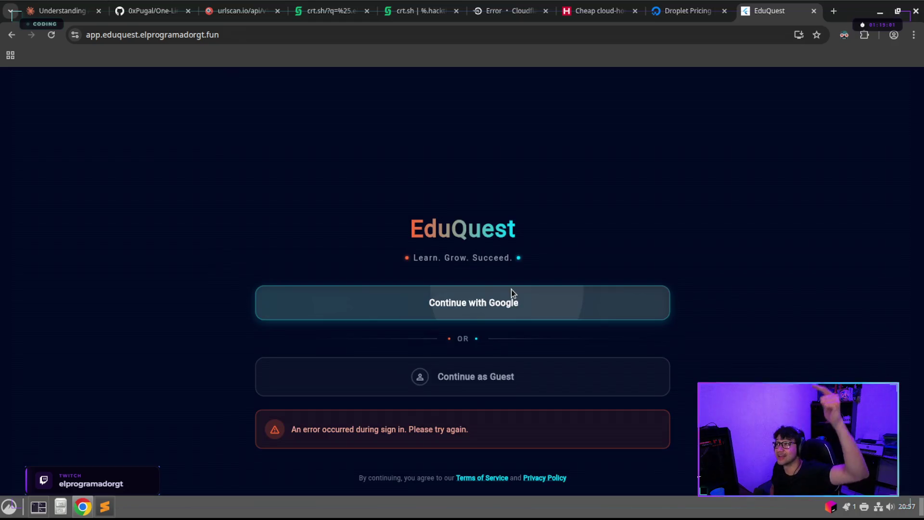
left_click(511, 290)
left_click(589, 71)
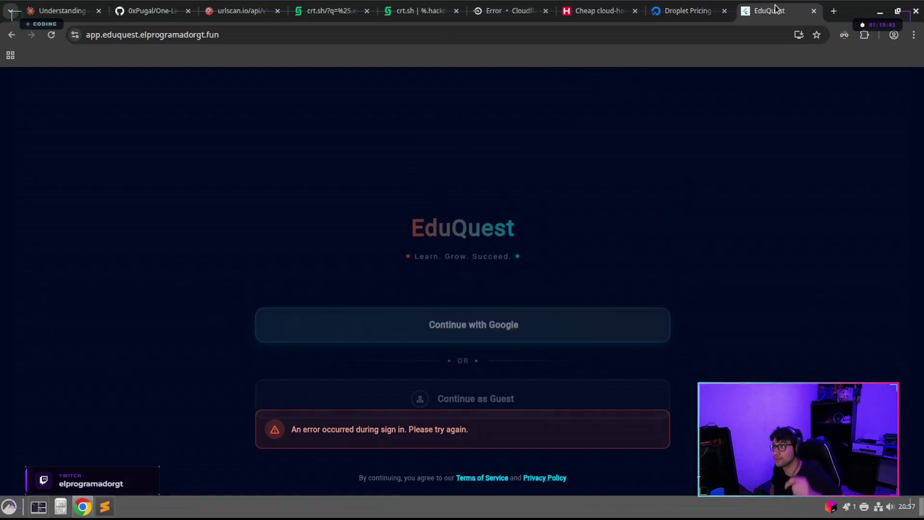
- Clear the address bar and launch Firefox from the application launcher
left_click(576, 36)
key("BackSpace")
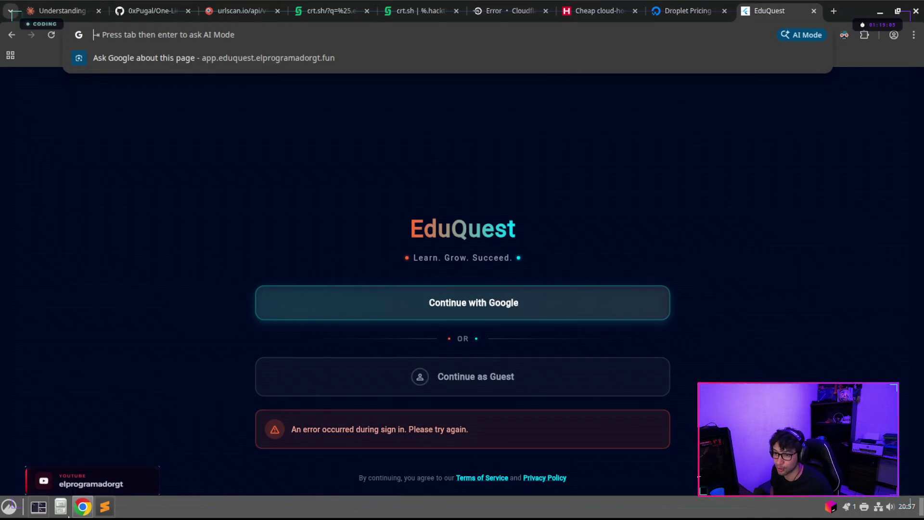
key("super")
key("Escape")
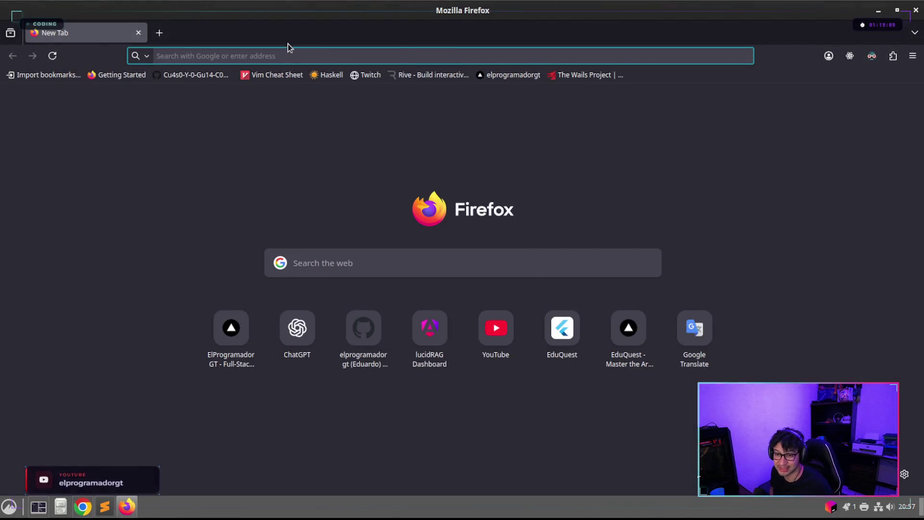
- Paste the EduQuest URL into Firefox and retry Continuar con Google, which fails again
left_click(305, 50)
type("https://app.eduquest.elprogramadorgt.fun/")
key("Return")
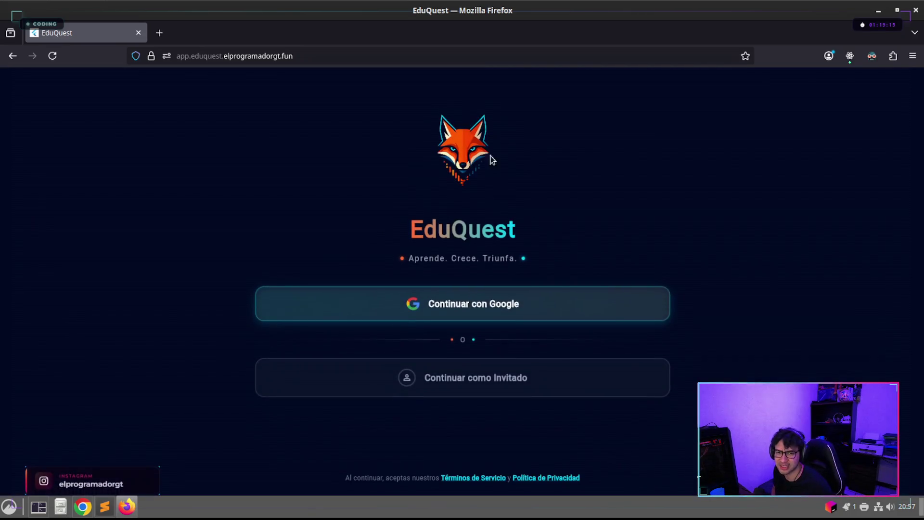
left_click(458, 305)
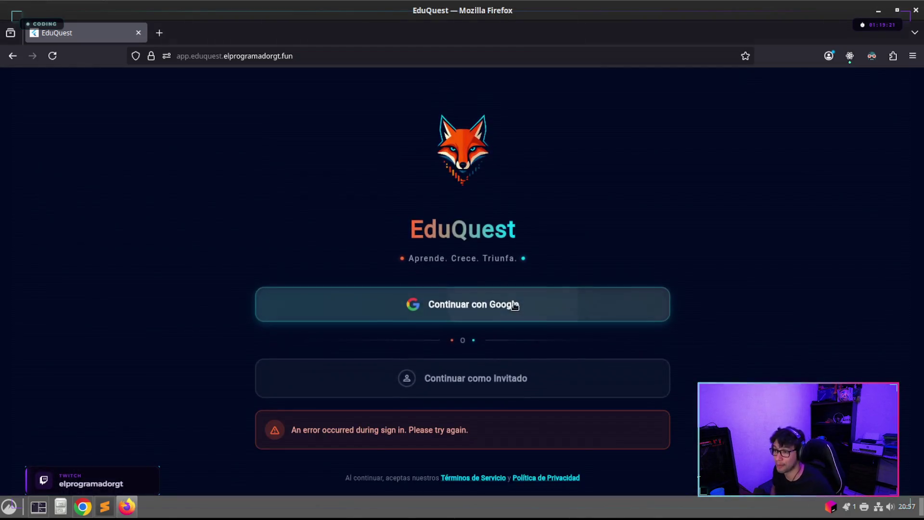
left_click(514, 305)
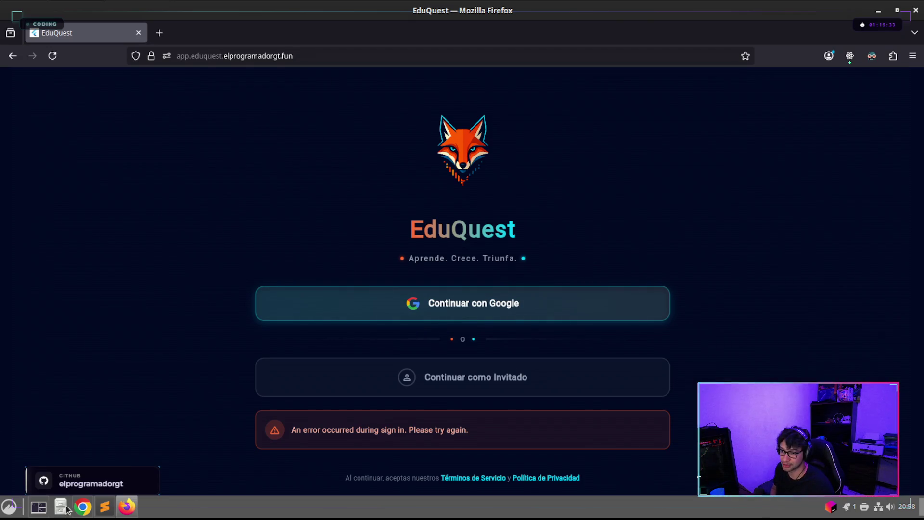
left_click(83, 506)
- Review the Hetzner cost-optimized cloud server pricing and locations table
left_click(582, 14)
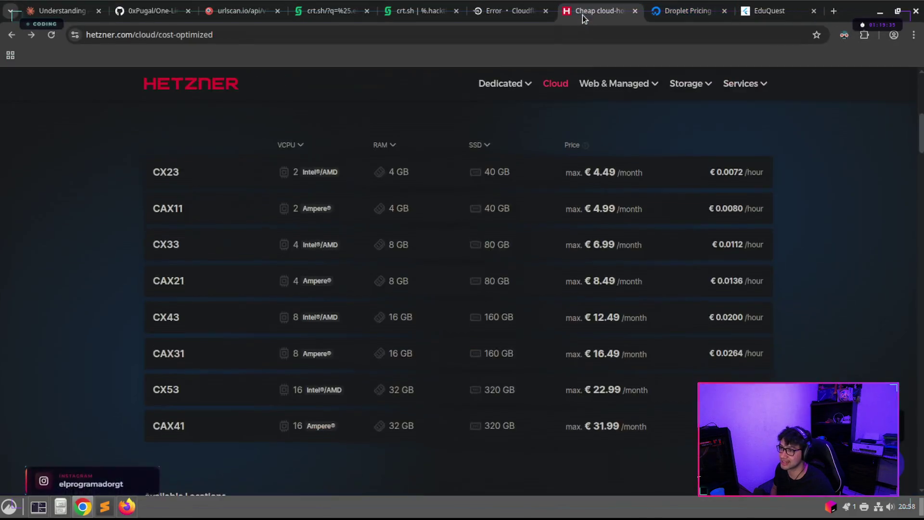
scroll(262, 324, "down", 5)
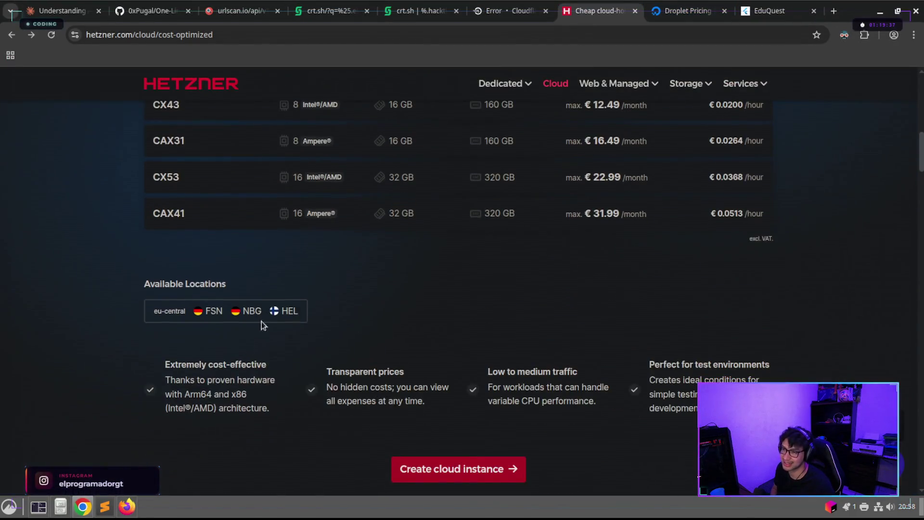
scroll(494, 292, "up", 3)
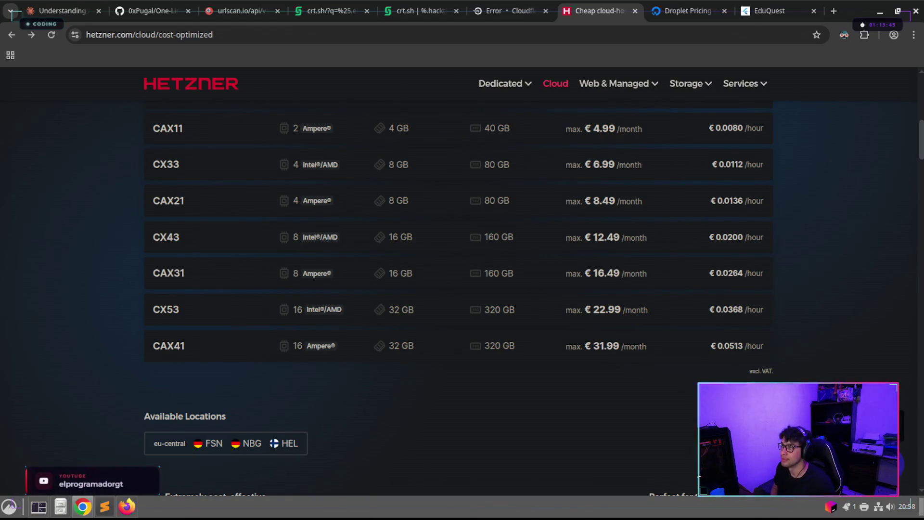
- Open incobe.cl in a new tab
left_click(834, 14)
type("incobe.cl")
key("Return")
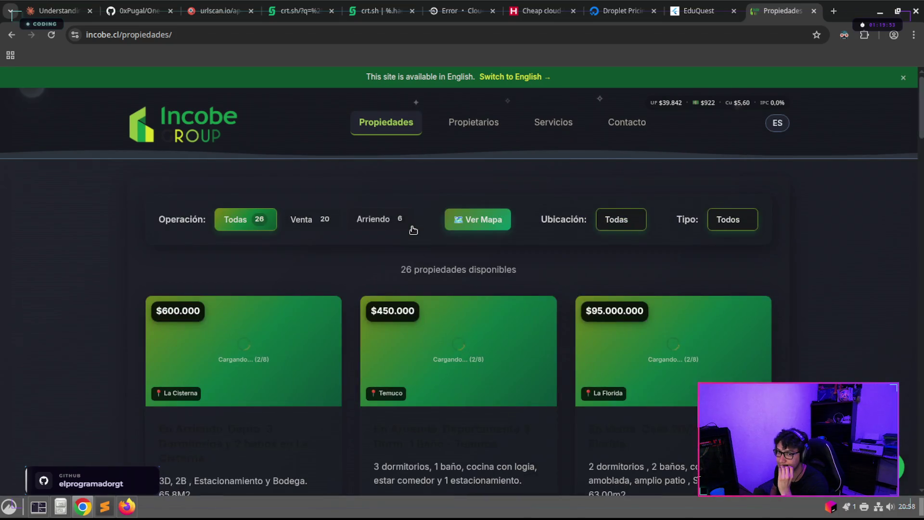
- Scroll through the 26 available Incobe property listings
scroll(341, 261, "down", 2)
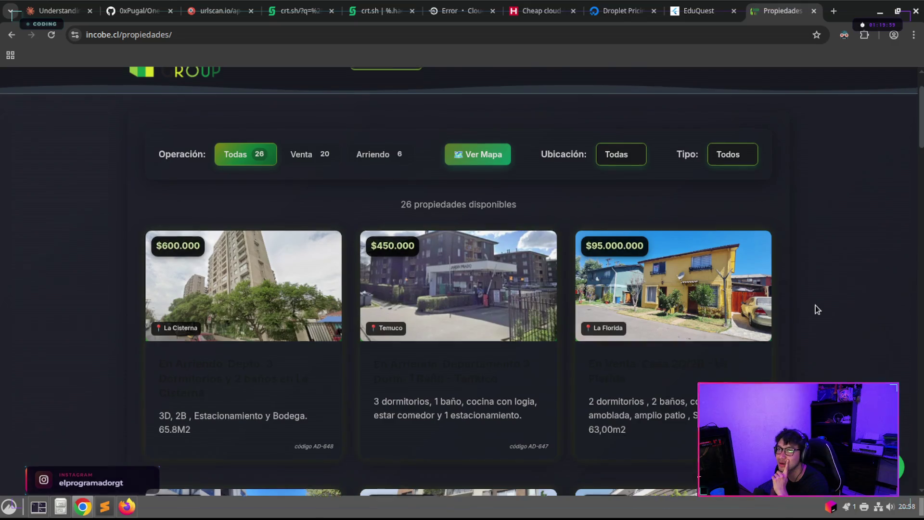
scroll(815, 305, "up", 2)
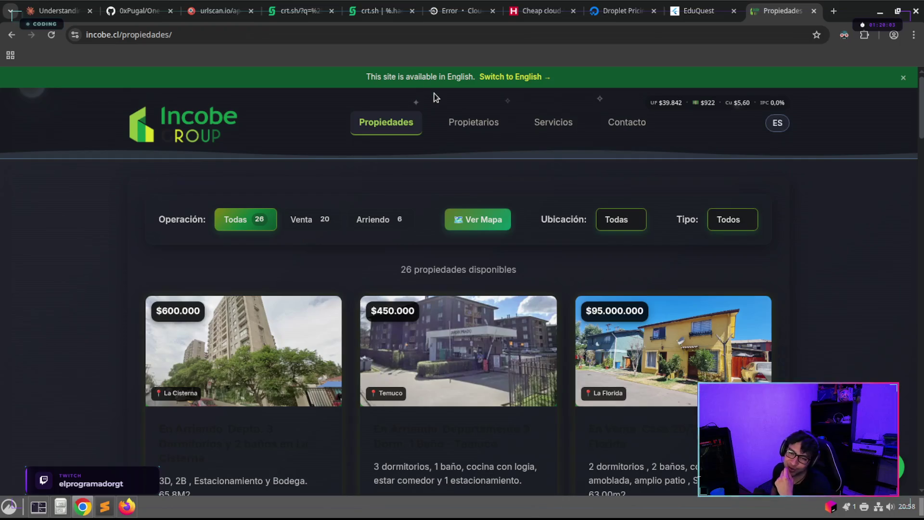
scroll(529, 229, "down", 8)
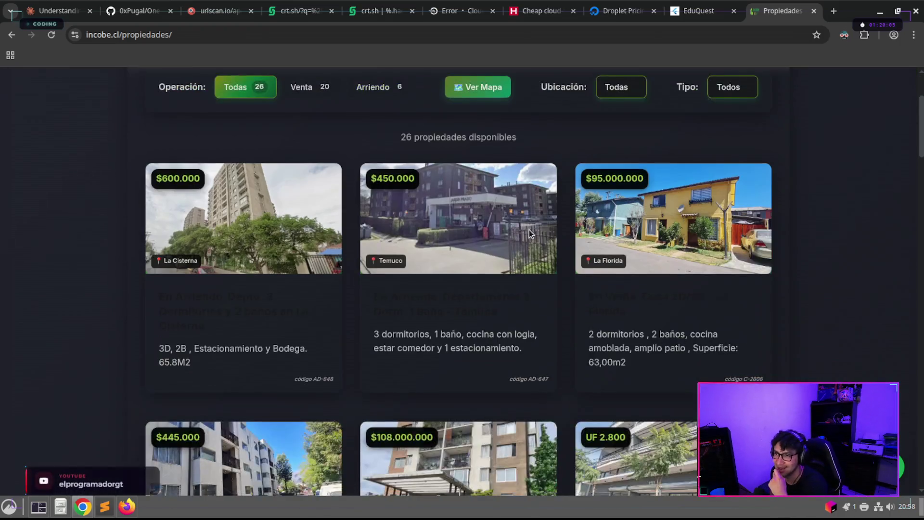
scroll(529, 230, "down", 3)
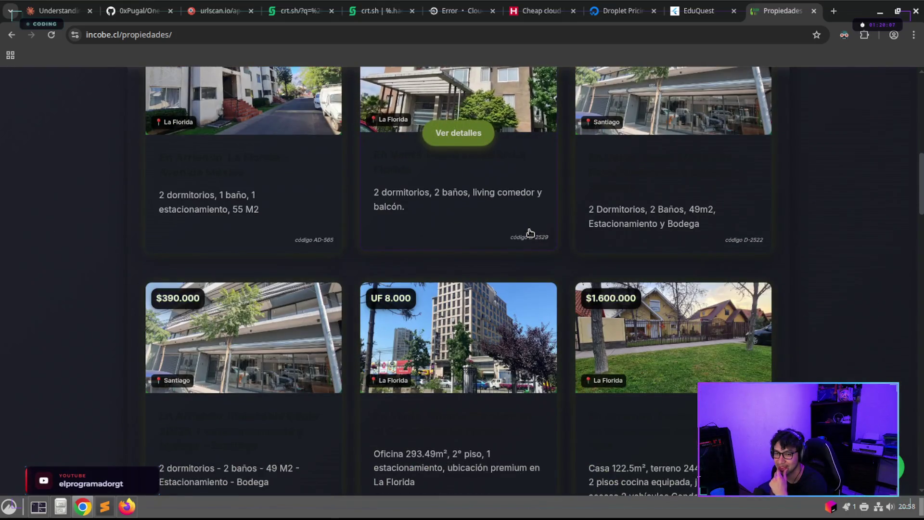
scroll(529, 230, "down", 3)
scroll(530, 233, "down", 5)
scroll(530, 233, "down", 8)
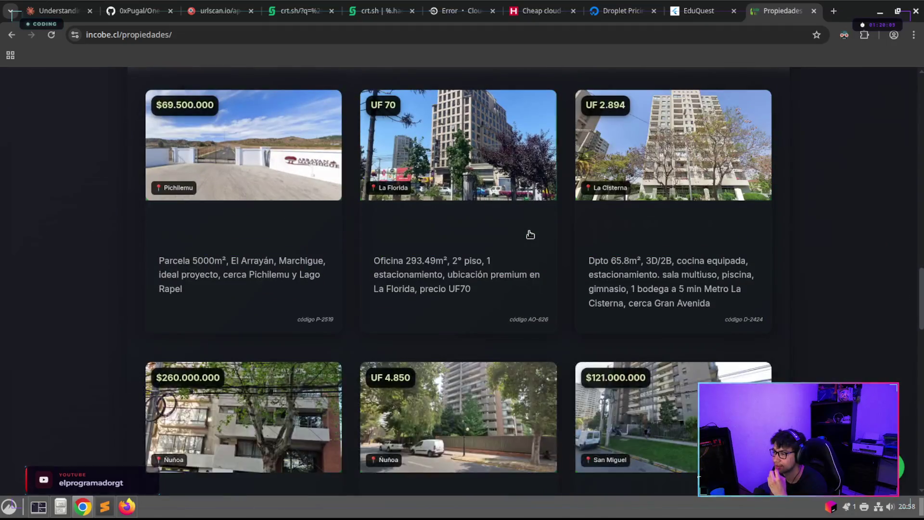
scroll(530, 235, "down", 5)
scroll(529, 235, "up", 20)
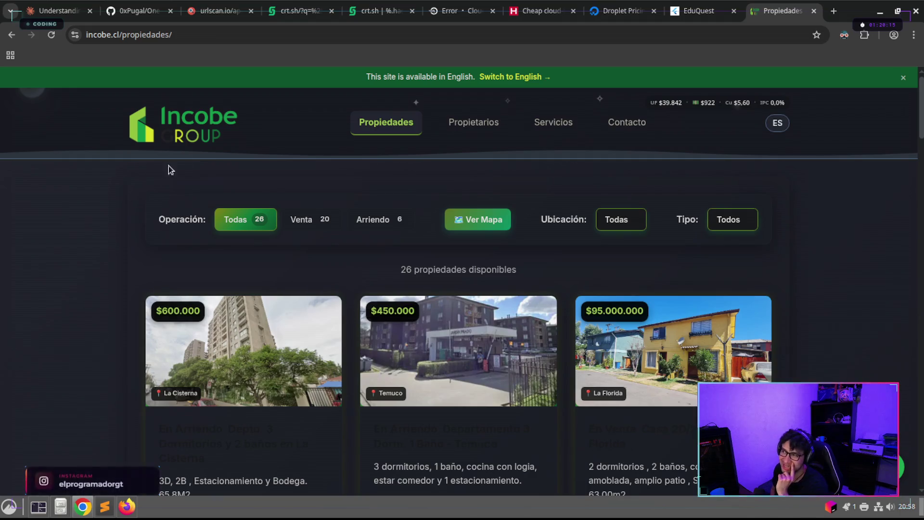
- Filter to Departamento listings in La Cisterna and open the WhatsApp contact button
left_click(630, 217)
left_click(630, 251)
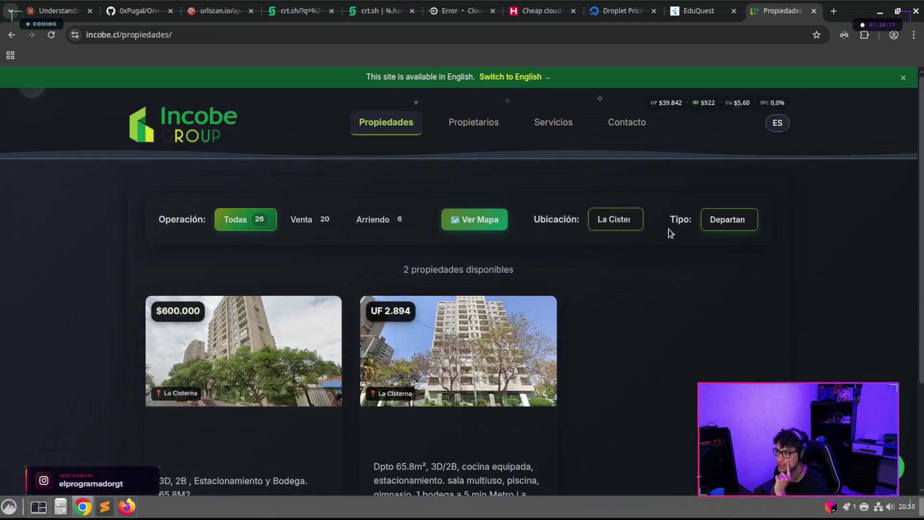
left_click(710, 231)
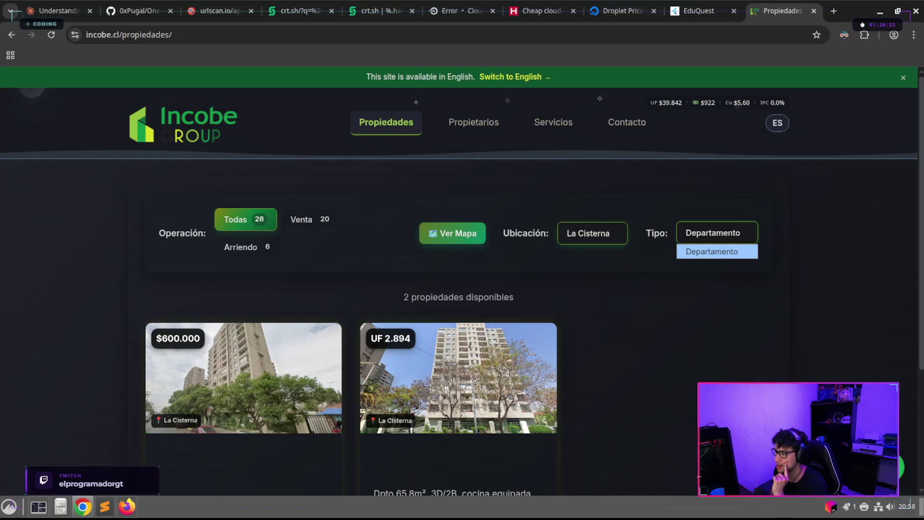
left_click(245, 113)
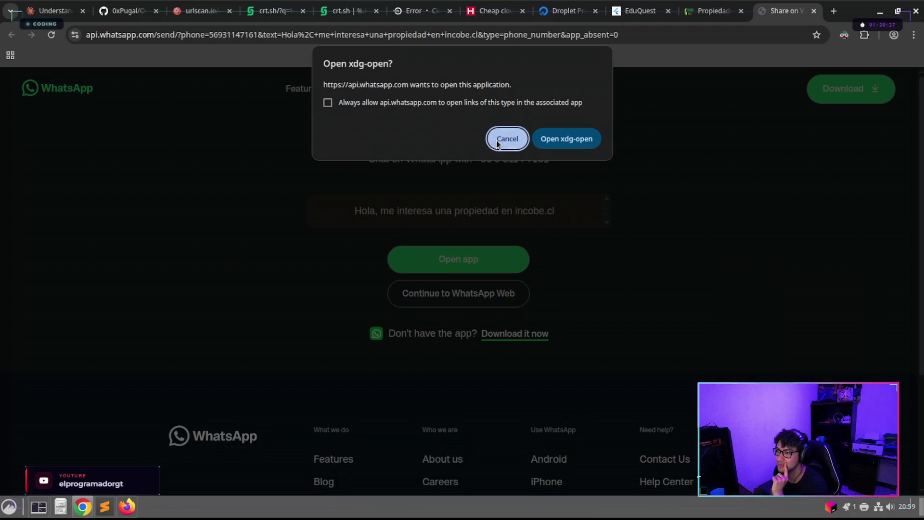
- Cancel the xdg-open prompt, select the contact phone number, and return to Propiedades
left_click(497, 144)
left_click_drag(474, 159, 558, 162)
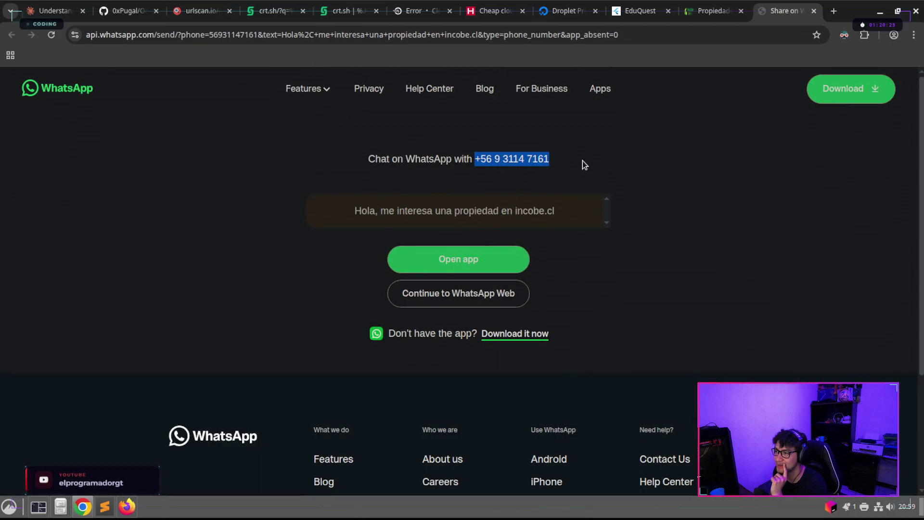
key("ctrl+shift+Tab")
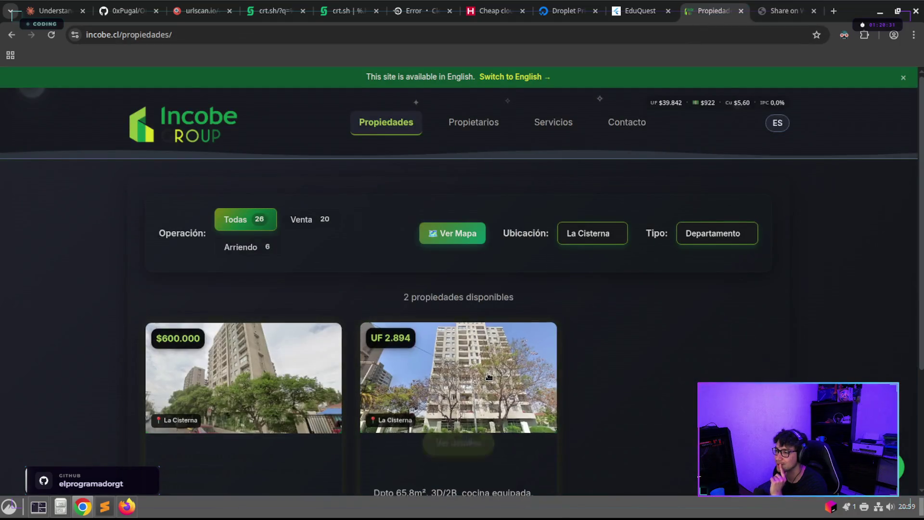
- Turn Dark Reader off for incobe.cl to show the listings' original styling
scroll(488, 372, "down", 3)
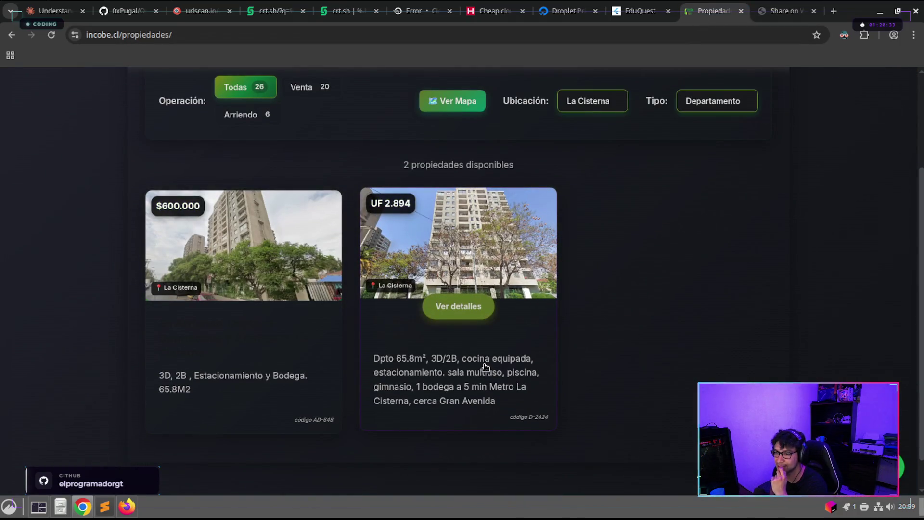
scroll(478, 361, "down", 1)
scroll(391, 232, "up", 5)
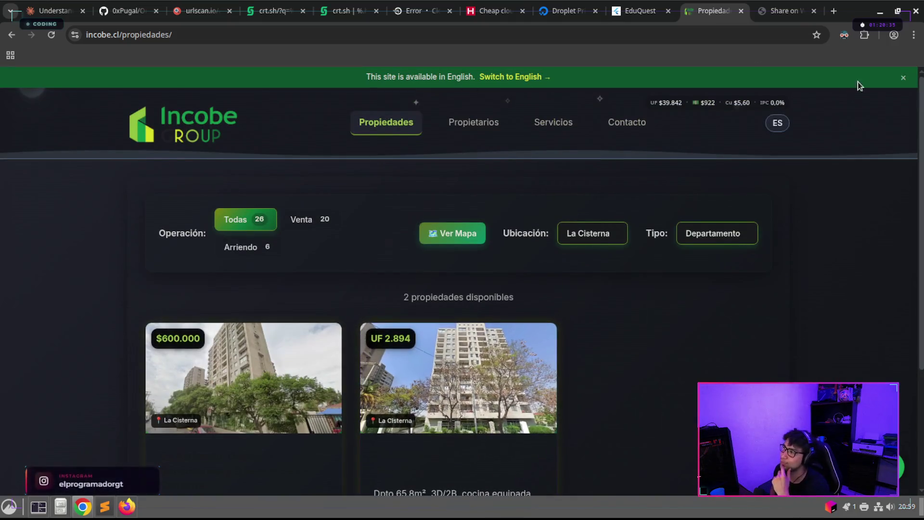
left_click(844, 34)
left_click(828, 81)
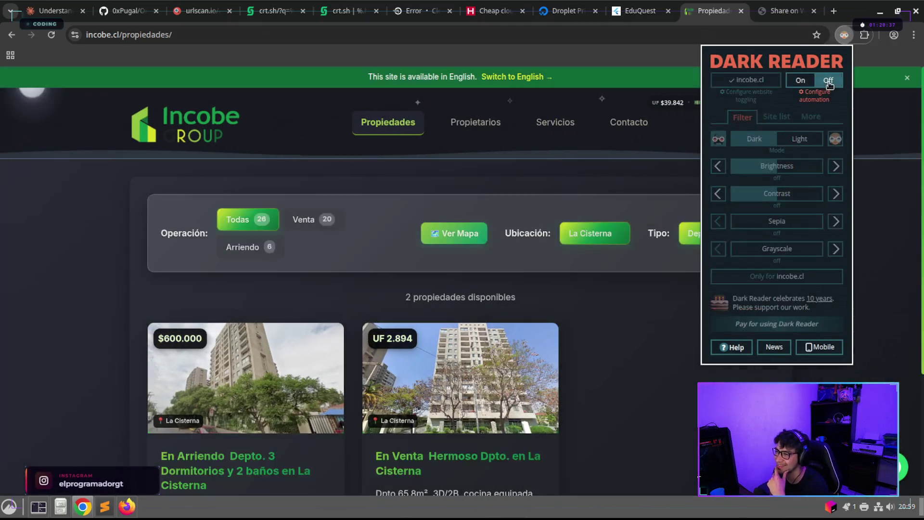
left_click(606, 320)
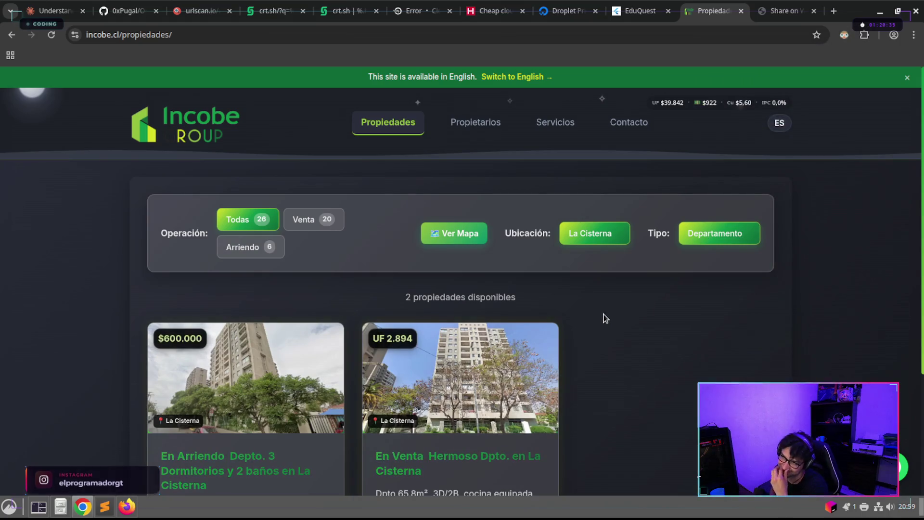
- Open a new tab and start typing an address
left_click(834, 10)
type("edu")
key("BackSpace")
key("BackSpace")
key("BackSpace")
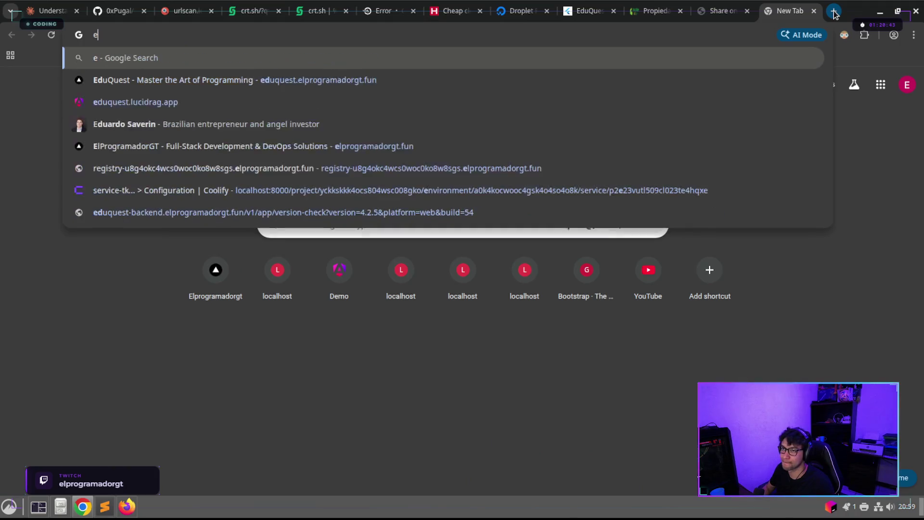
- Load the ElProgramadorGT website from the address bar
type("d")
key("BackSpace")
type("lpr")
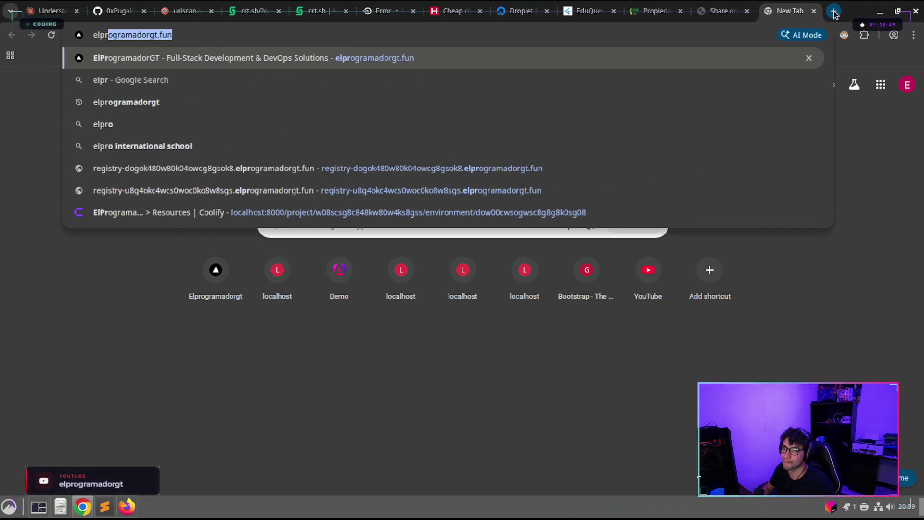
key("Return")
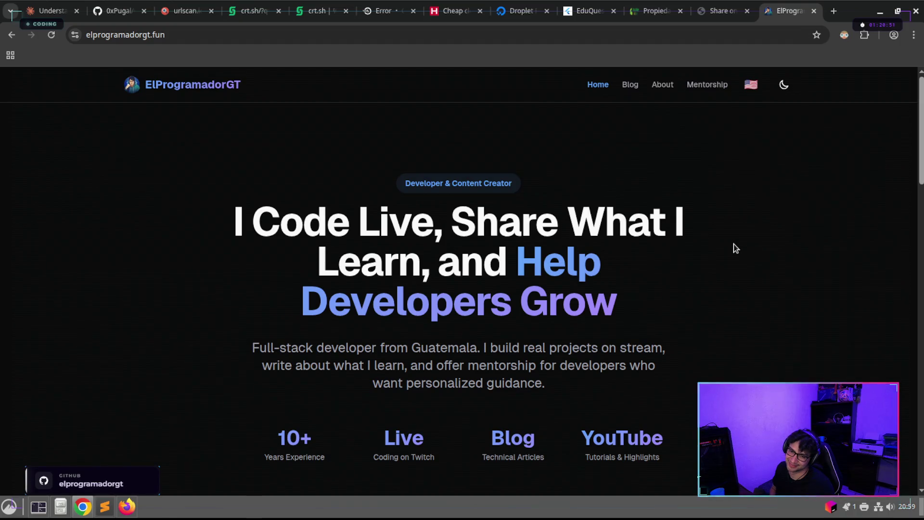
- Scroll through the filtered Incobe property listings
left_click(670, 10)
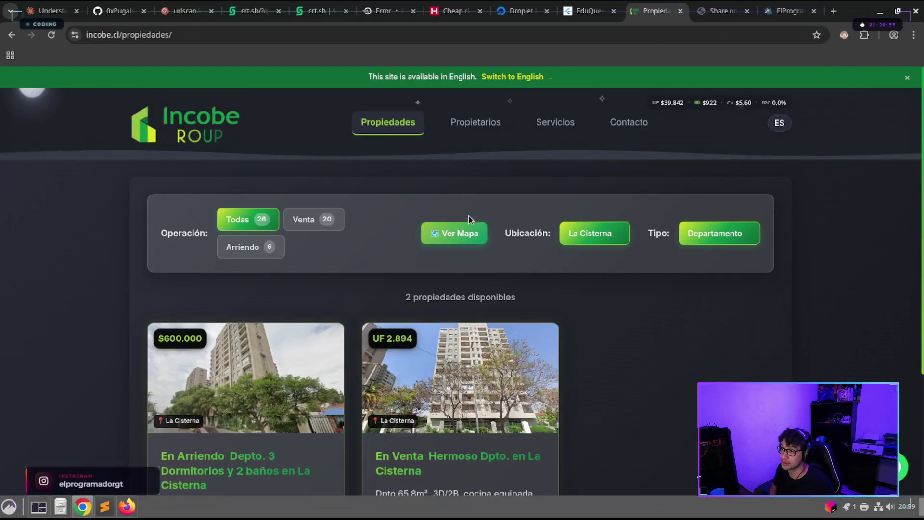
scroll(468, 222, "down", 3)
scroll(469, 222, "down", 2)
scroll(465, 262, "up", 5)
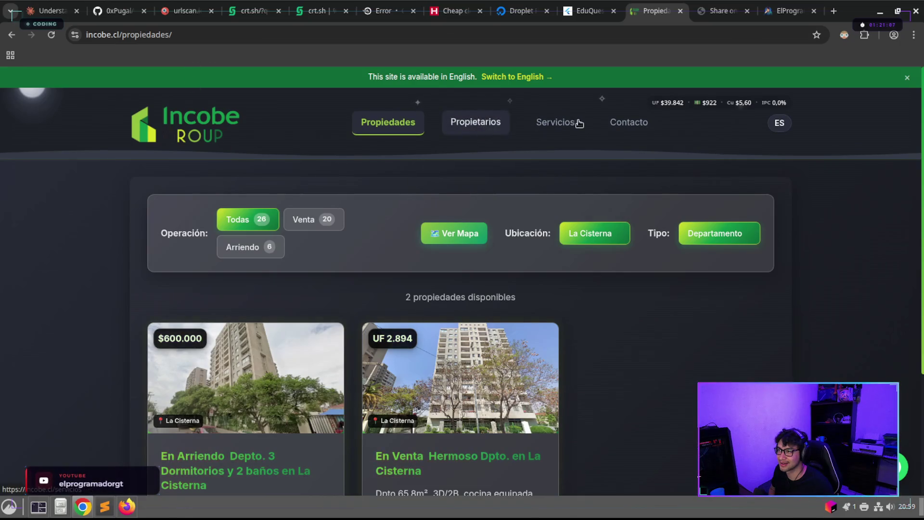
- On ElProgramadorGT, toggle the light/dark theme, switch to Español, and dismiss Translate
left_click(785, 15)
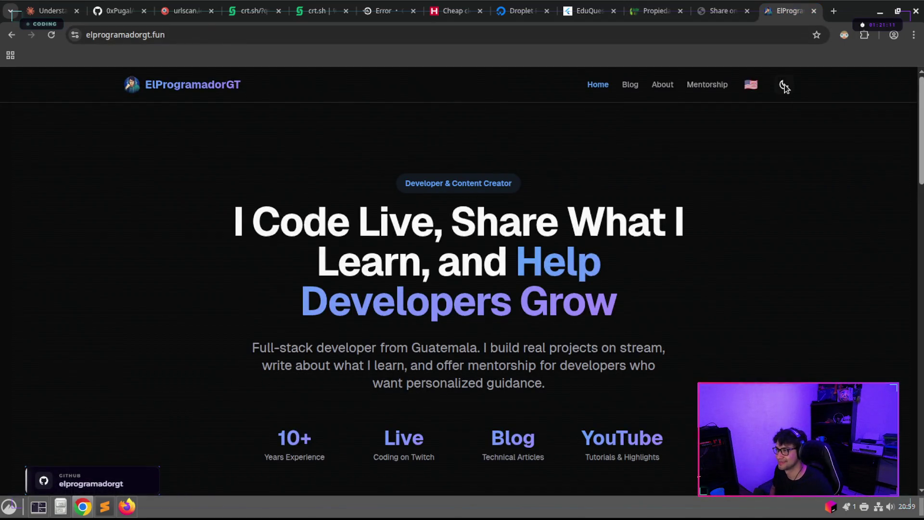
left_click(844, 35)
left_click(549, 157)
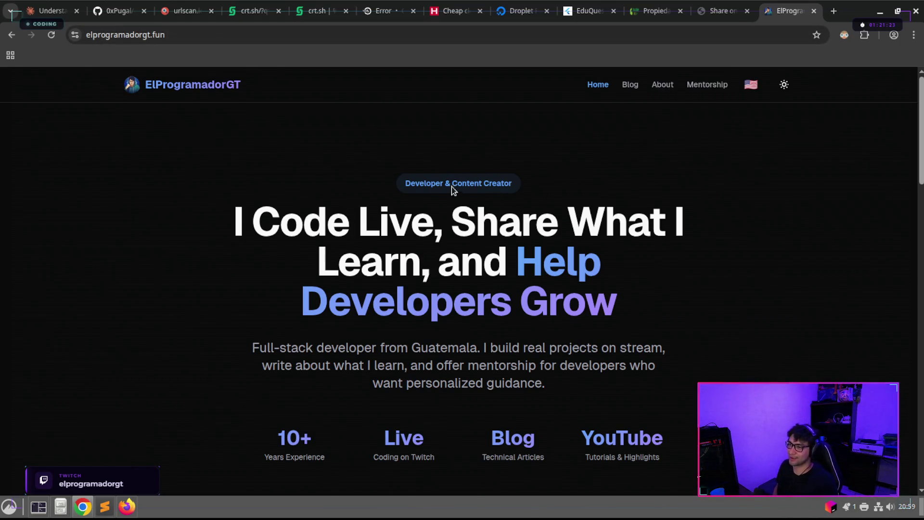
left_click(783, 85)
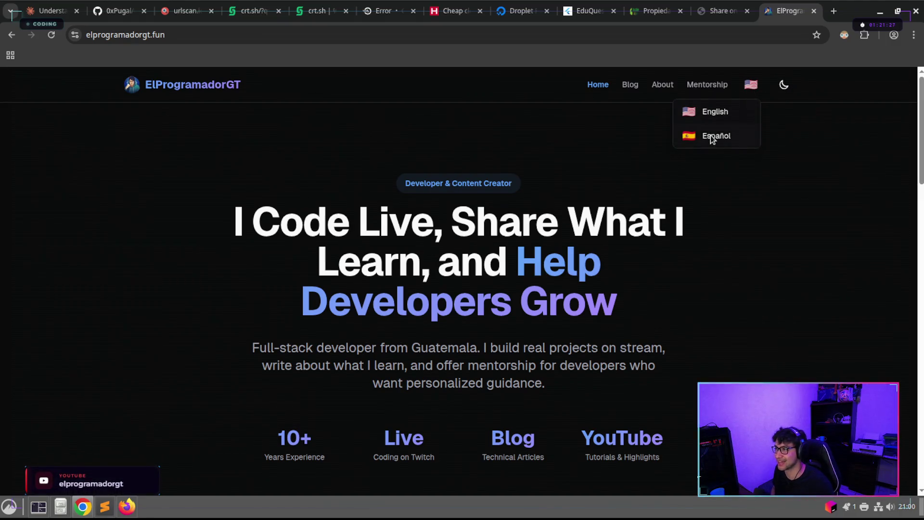
left_click(711, 136)
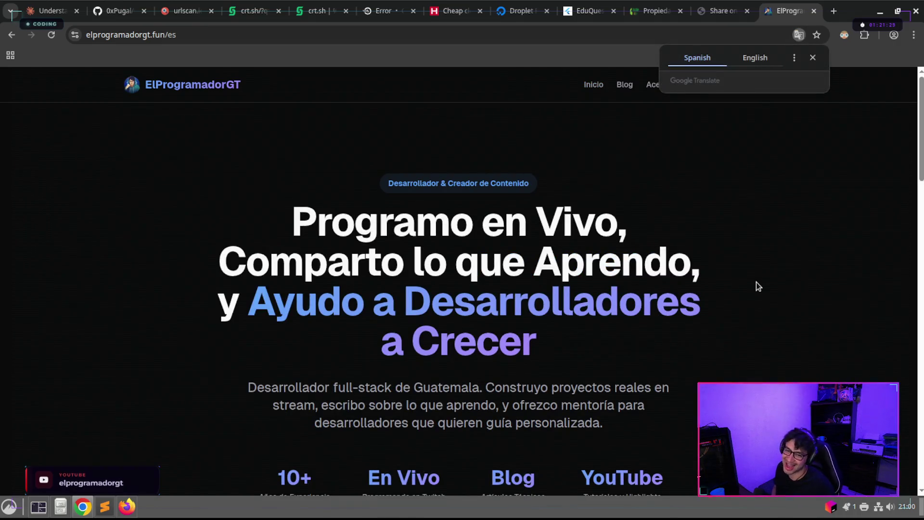
left_click(589, 301)
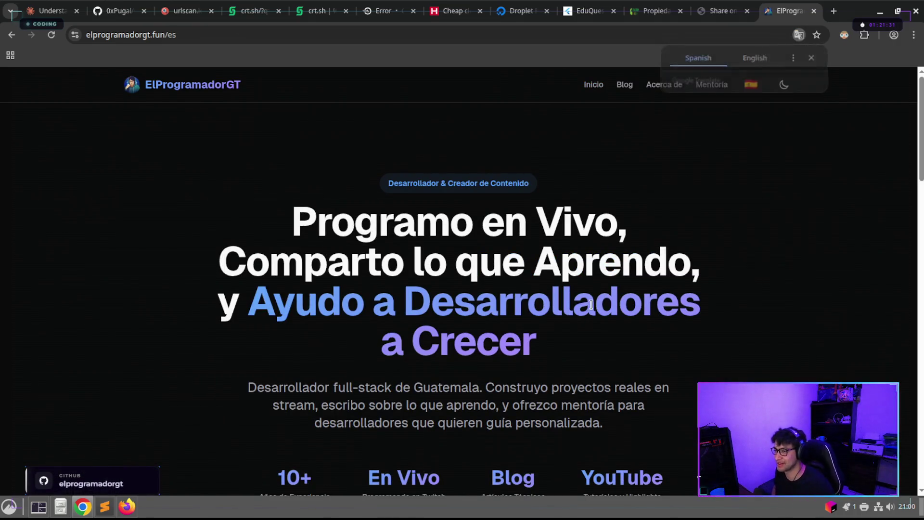
- Return to the Incobe tab and open the Propietarios owners page
left_click(720, 13)
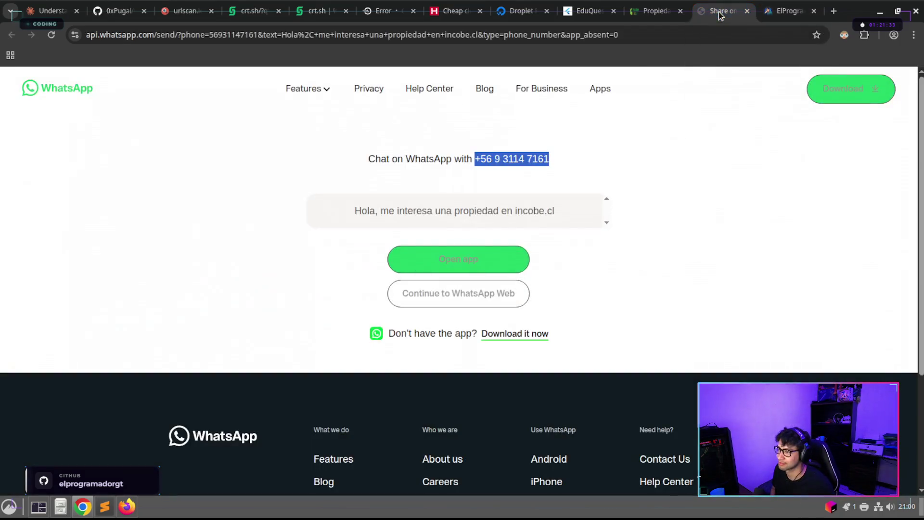
left_click(652, 12)
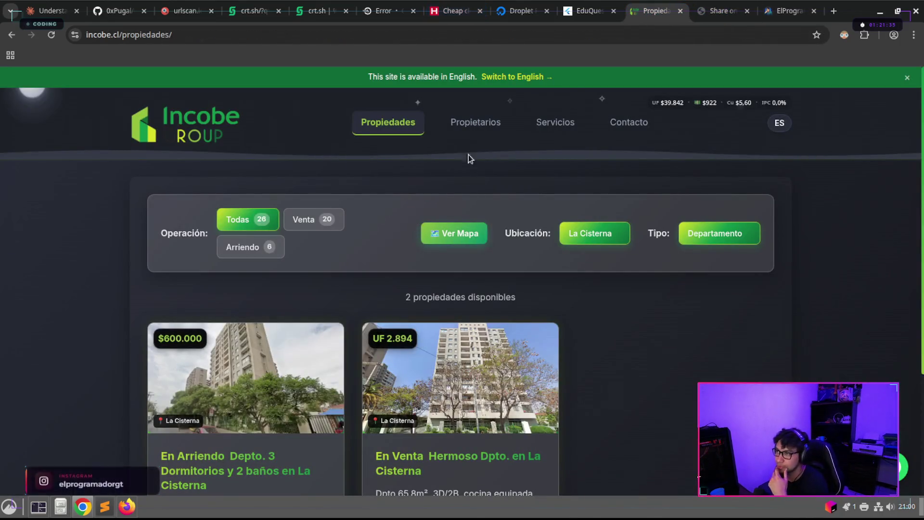
left_click(470, 125)
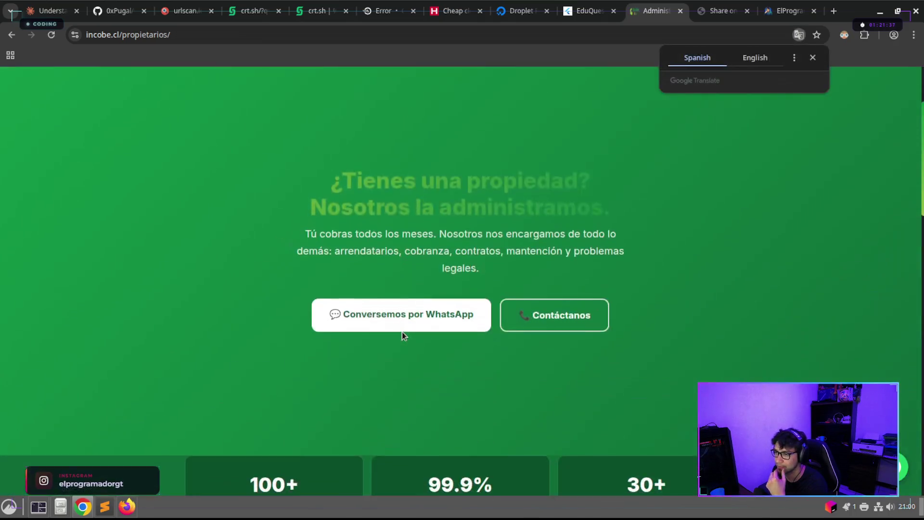
left_click(14, 35)
scroll(321, 283, "down", 1)
scroll(321, 283, "down", 1)
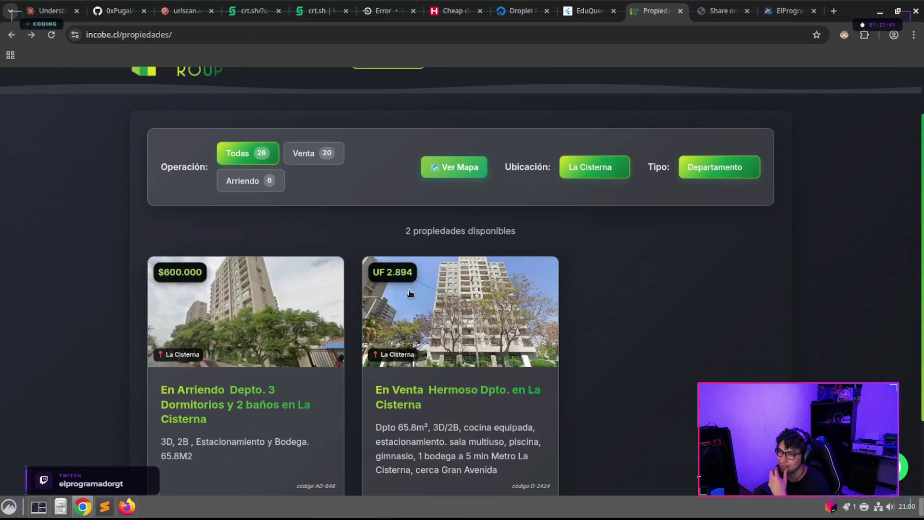
mouse_move(397, 294)
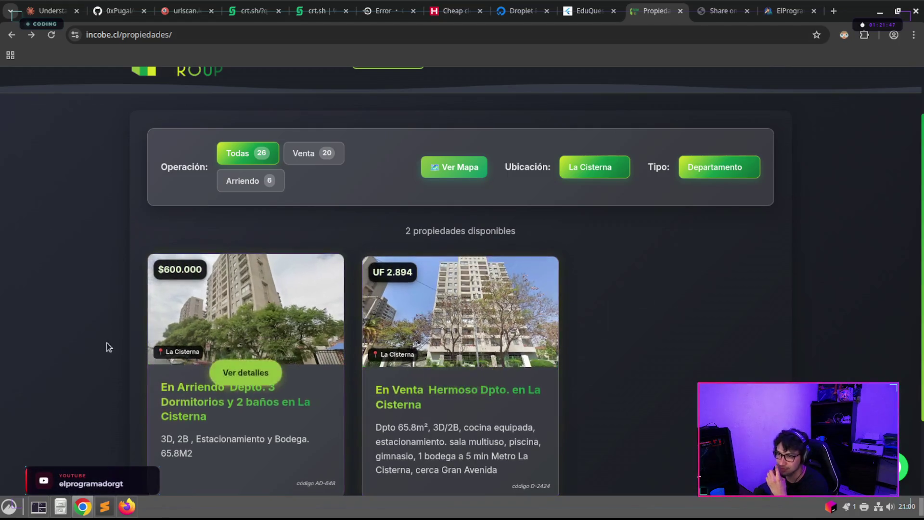
scroll(271, 319, "down", 2)
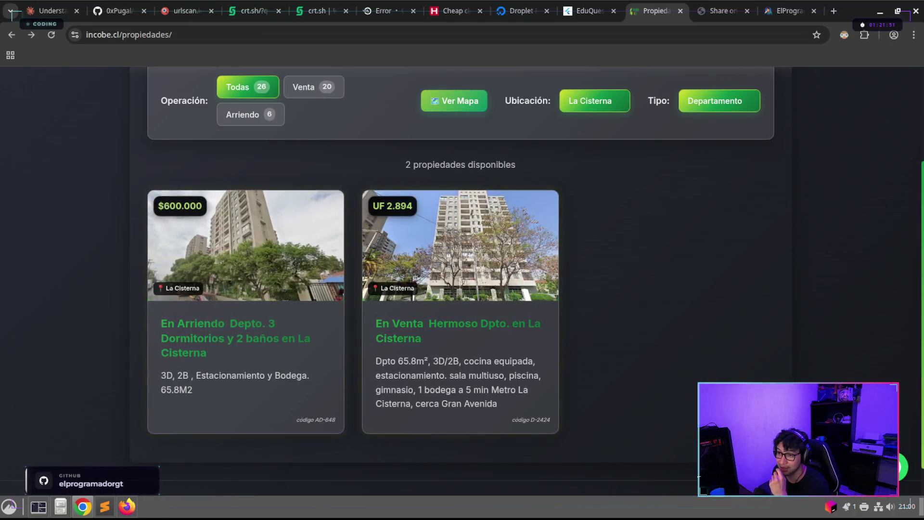
scroll(188, 356, "up", 4)
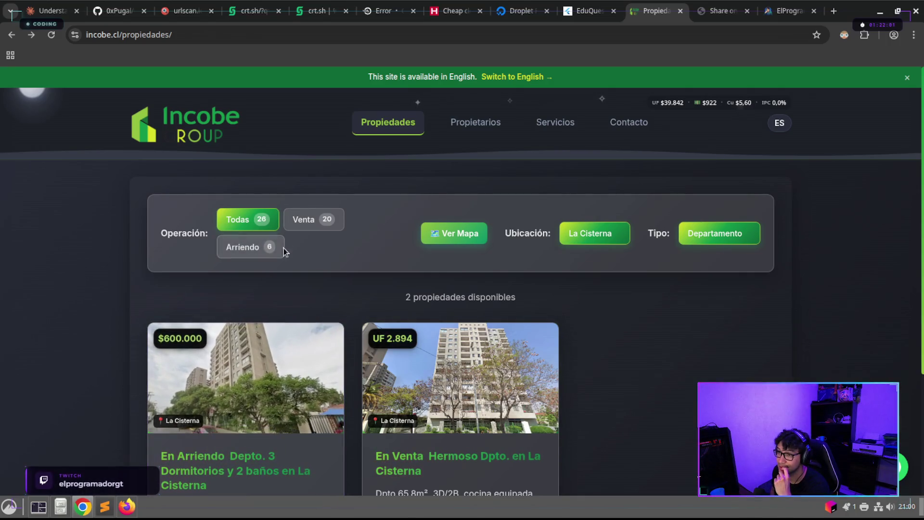
- Filter Incobe listings to Venta and set the location to Todas
left_click(313, 220)
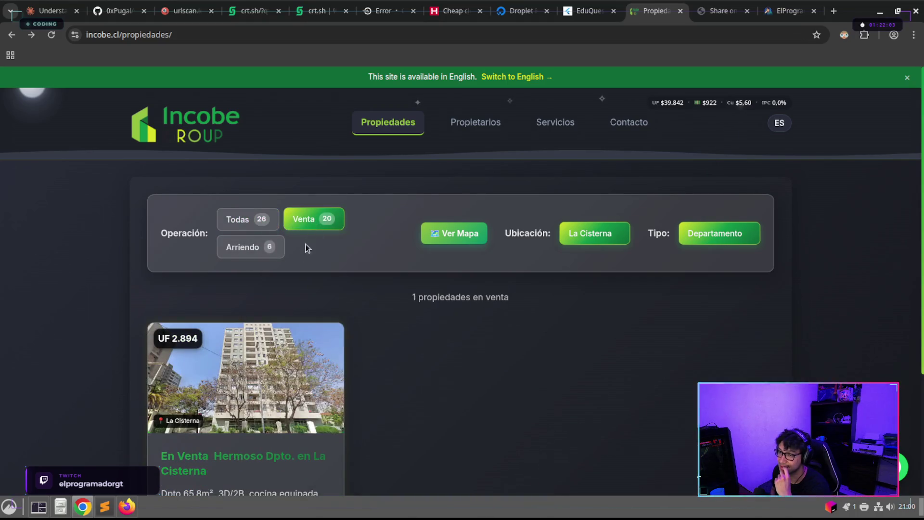
scroll(306, 248, "down", 3)
scroll(325, 250, "up", 3)
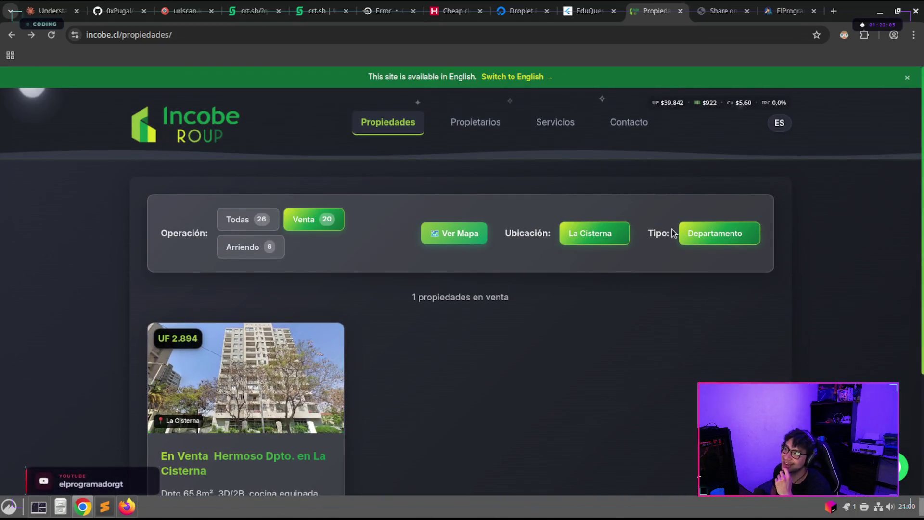
left_click(609, 242)
left_click(588, 251)
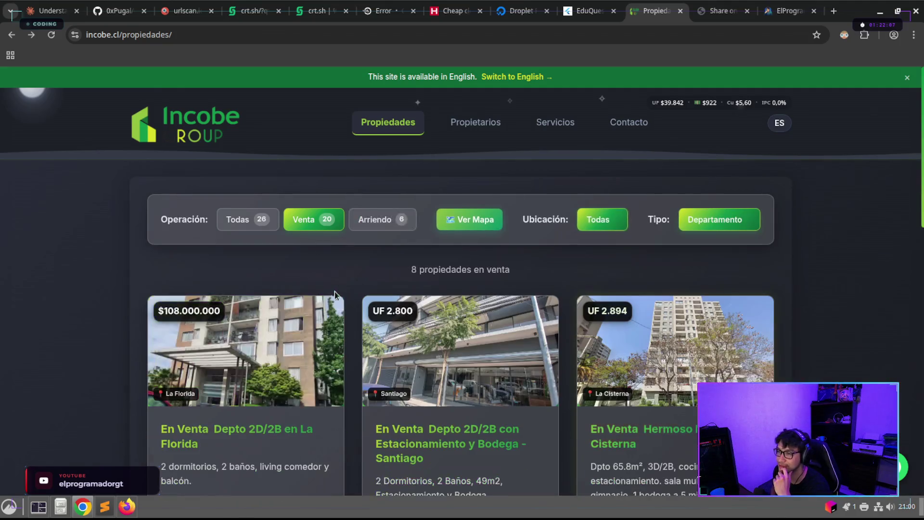
scroll(345, 292, "down", 2)
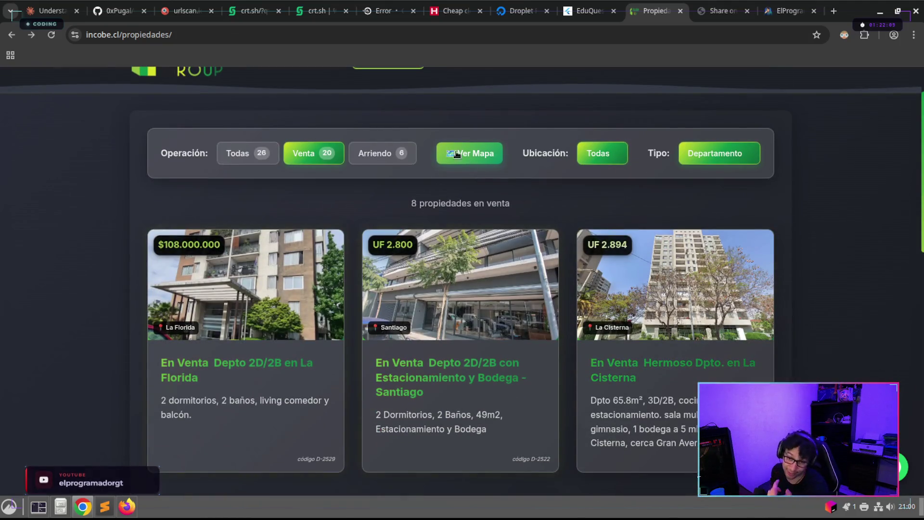
- Switch the location to La Cisterna, then back to Todas, and browse the results
left_click(591, 156)
left_click(605, 186)
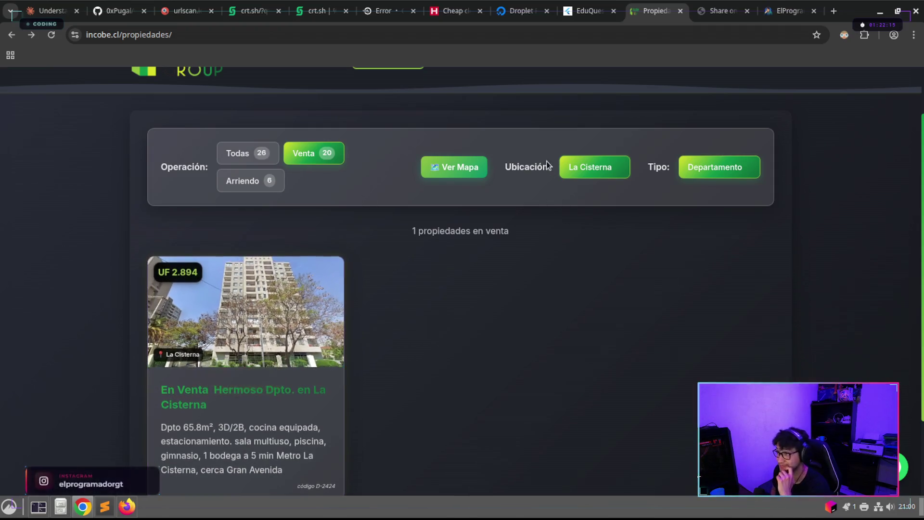
left_click(573, 162)
left_click(594, 186)
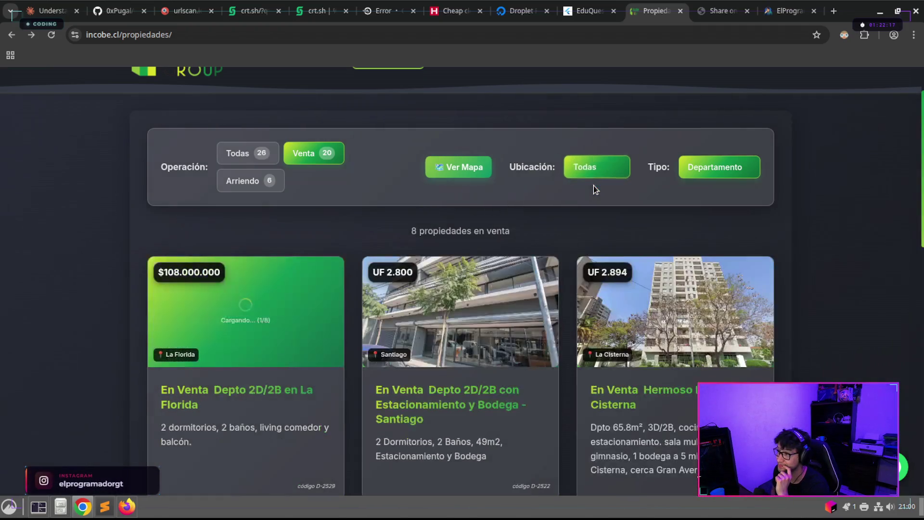
scroll(368, 337, "down", 5)
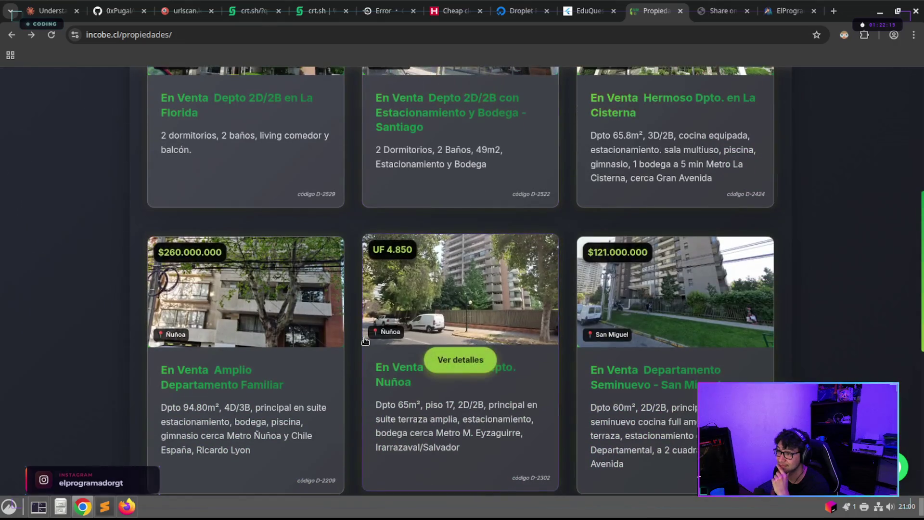
scroll(368, 337, "up", 3)
scroll(280, 382, "down", 2)
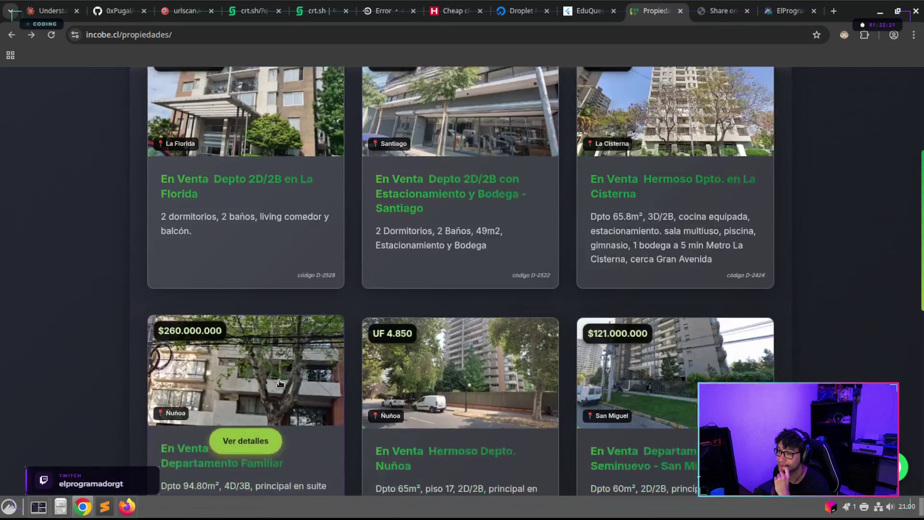
scroll(280, 382, "down", 3)
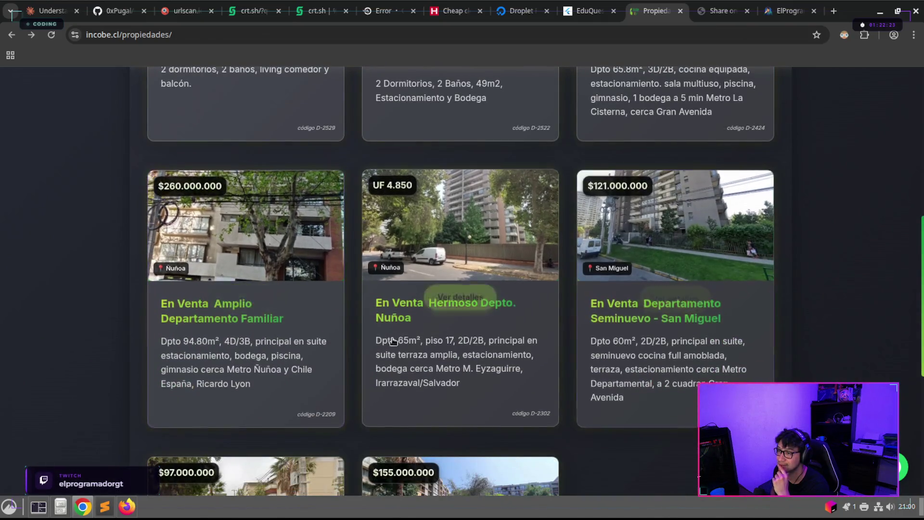
scroll(393, 341, "down", 4)
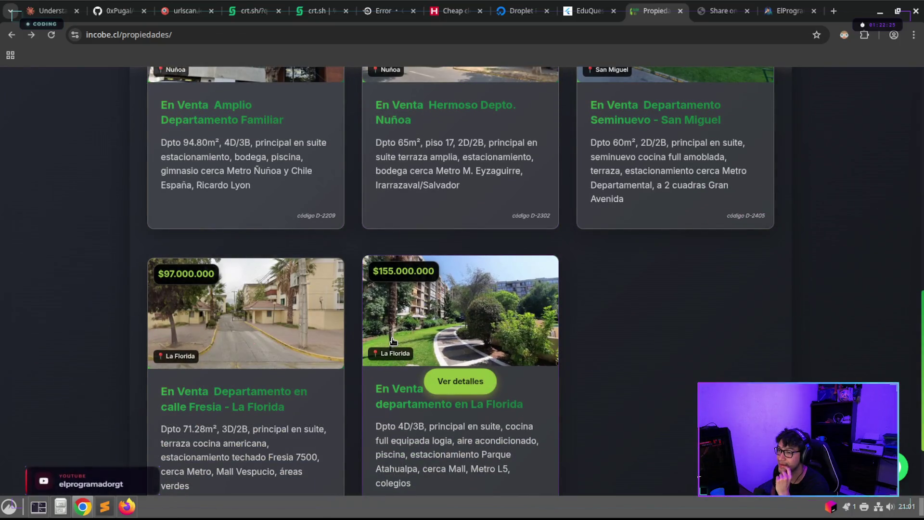
scroll(392, 341, "down", 2)
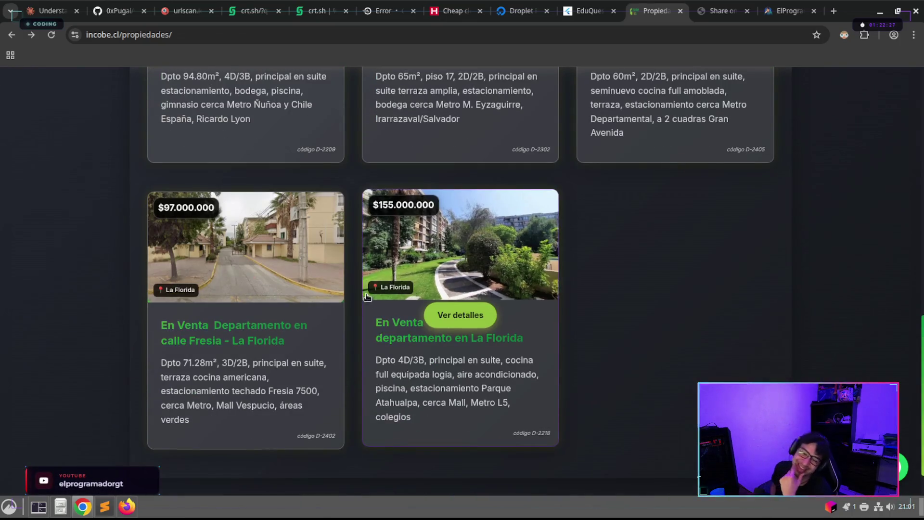
scroll(395, 211, "up", 3)
scroll(396, 210, "up", 4)
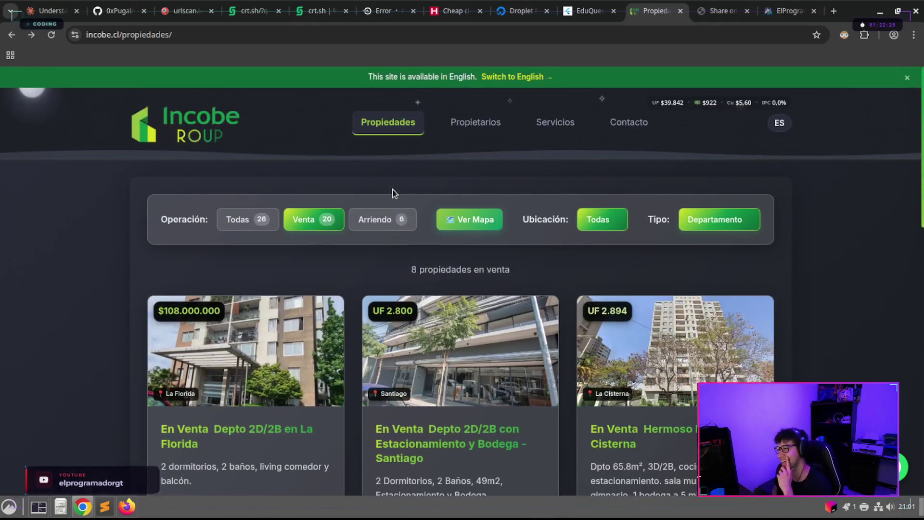
- Set the operation filter to Todas, showing all 11 properties, then open Servicios
left_click(234, 223)
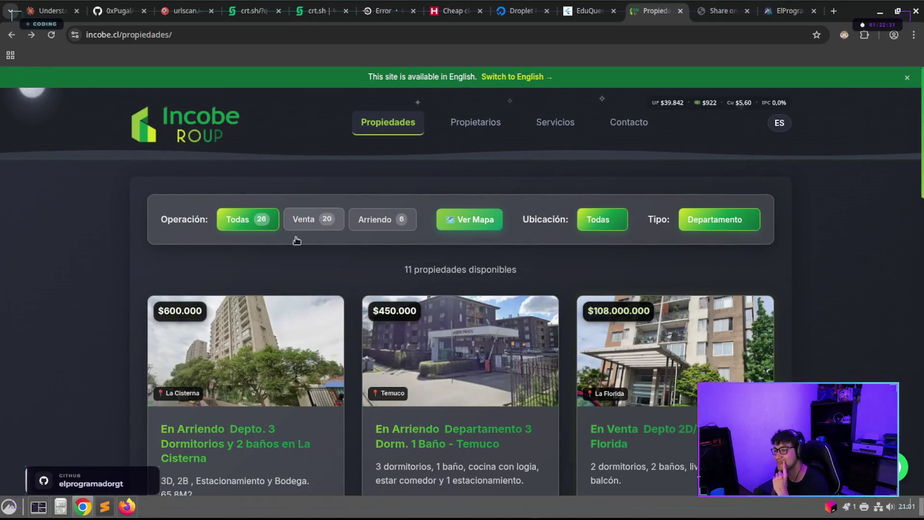
scroll(319, 291, "down", 2)
scroll(403, 337, "up", 2)
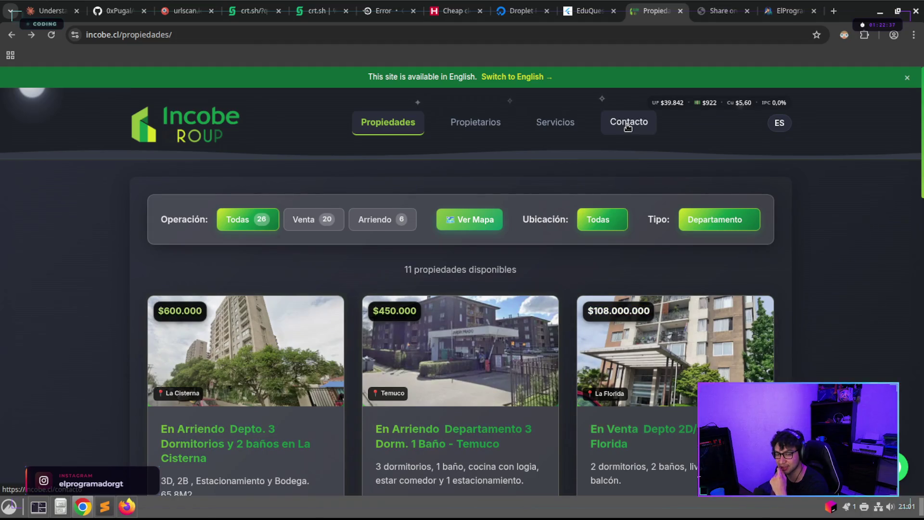
left_click(548, 123)
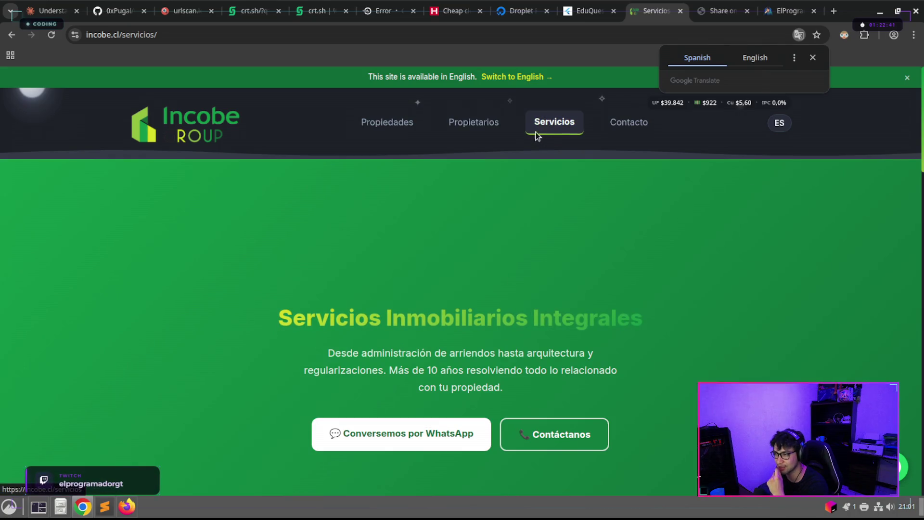
- Open Incobe's Propietarios page and select its 'Nosotros la administramos' headline
left_click(496, 125)
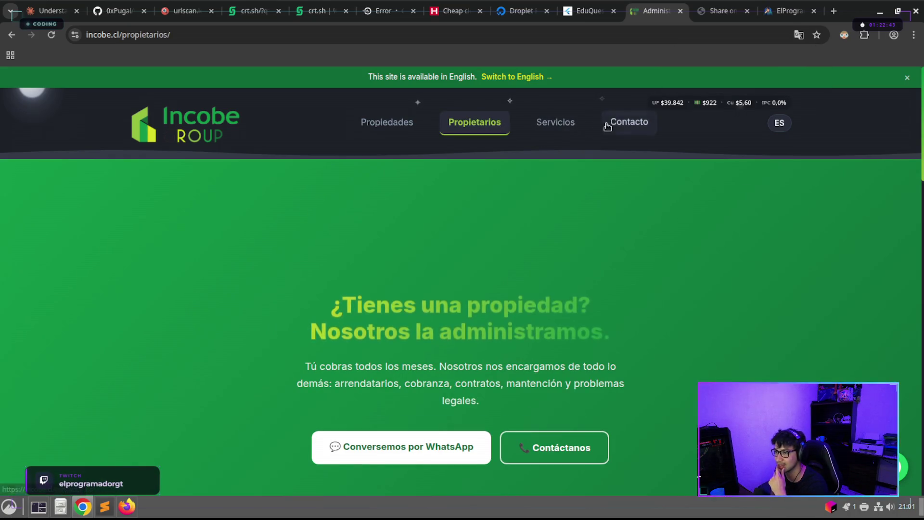
left_click_drag(330, 303, 648, 348)
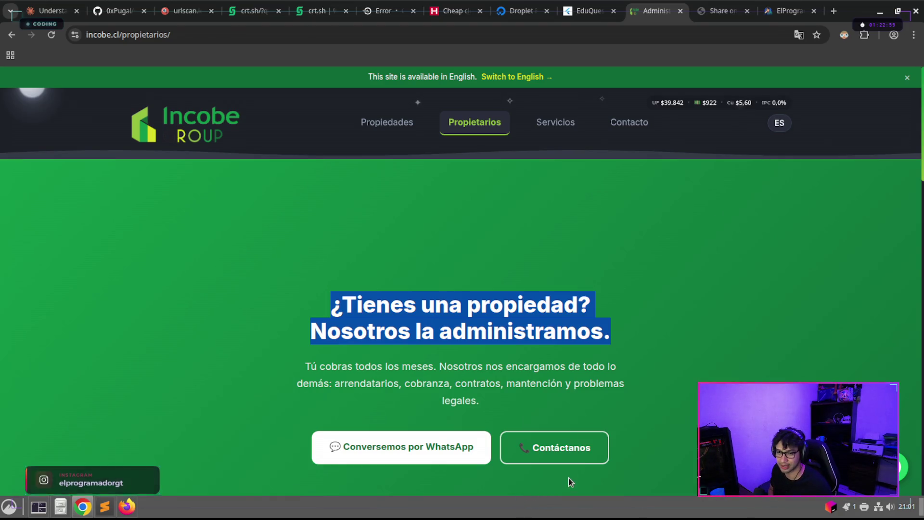
left_click(359, 37)
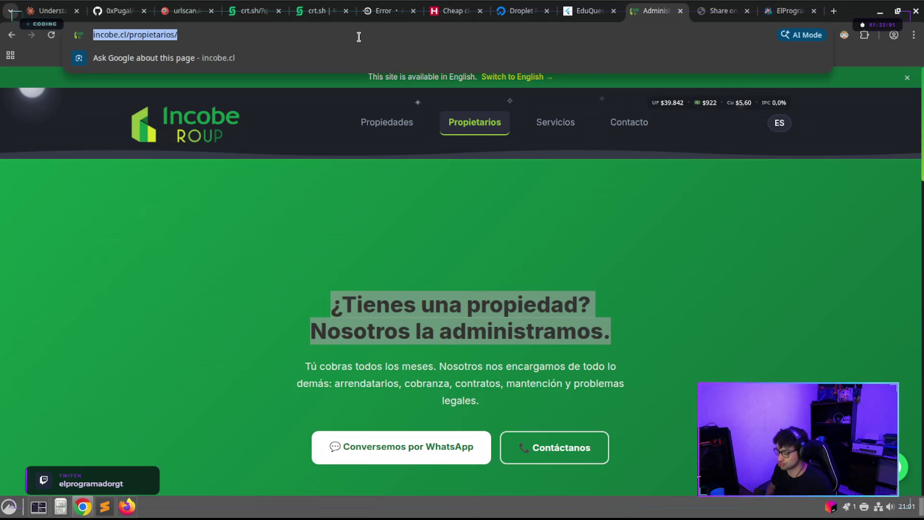
- Go to blogos.dev, scroll its 'one commit at a time' homepage, and reload it
type("blogos.dev")
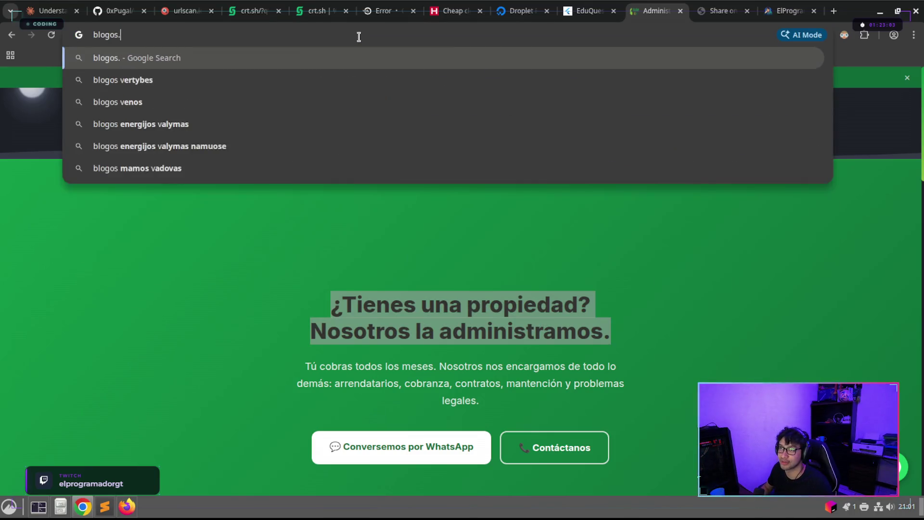
key("Return")
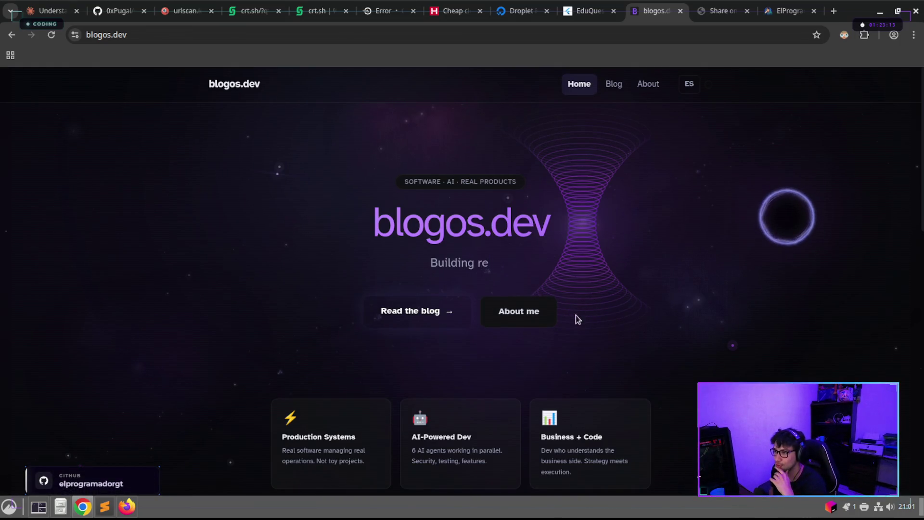
scroll(576, 320, "down", 3)
scroll(578, 322, "up", 3)
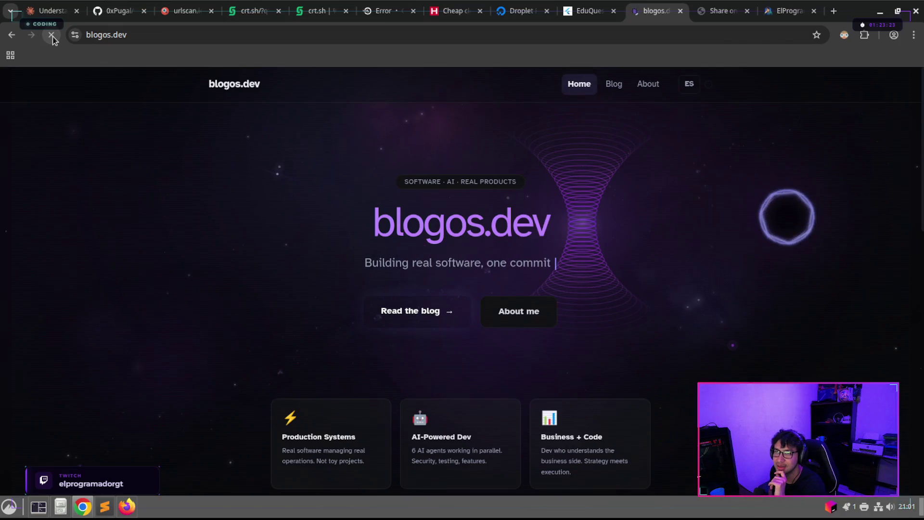
left_click(53, 36)
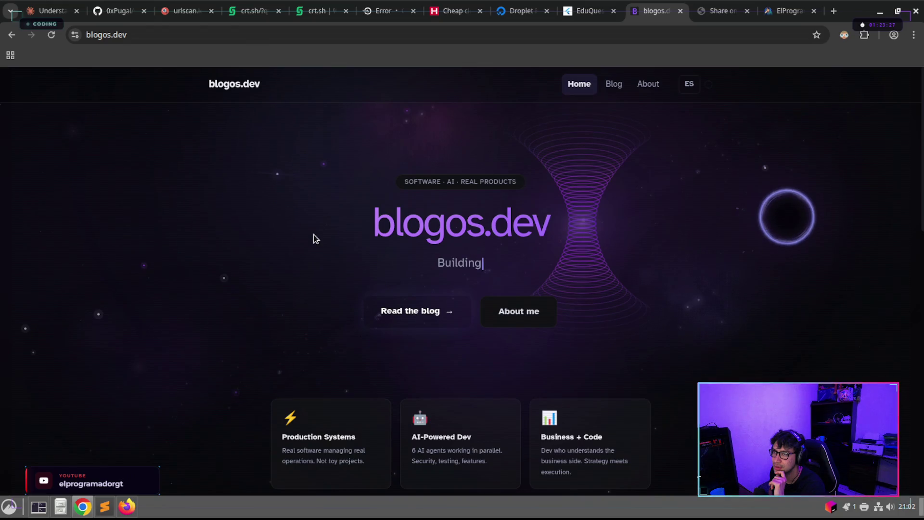
left_click(145, 30)
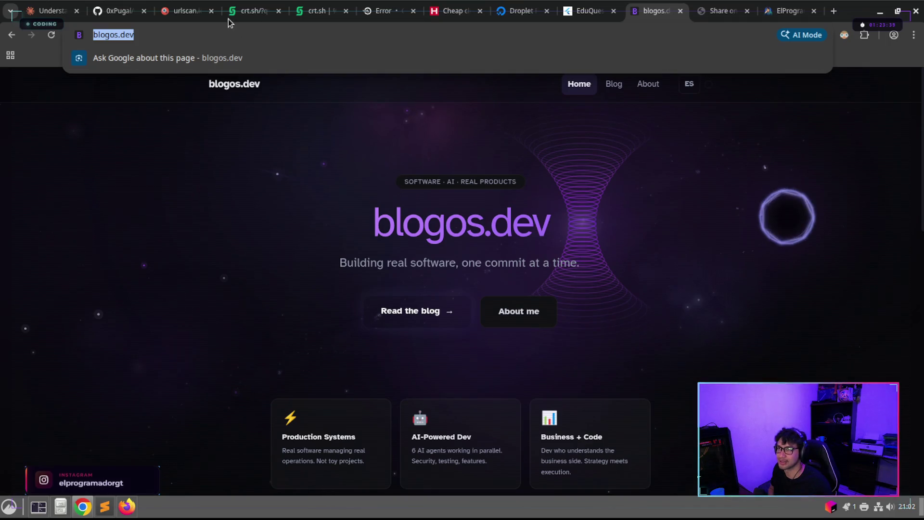
- Close the crt.sh, Droplet, EduQuest, Share on, ElProgramadorGT, urlscan and 0xPugal tabs
left_click(250, 12)
left_click(277, 11)
left_click(277, 14)
left_click(278, 13)
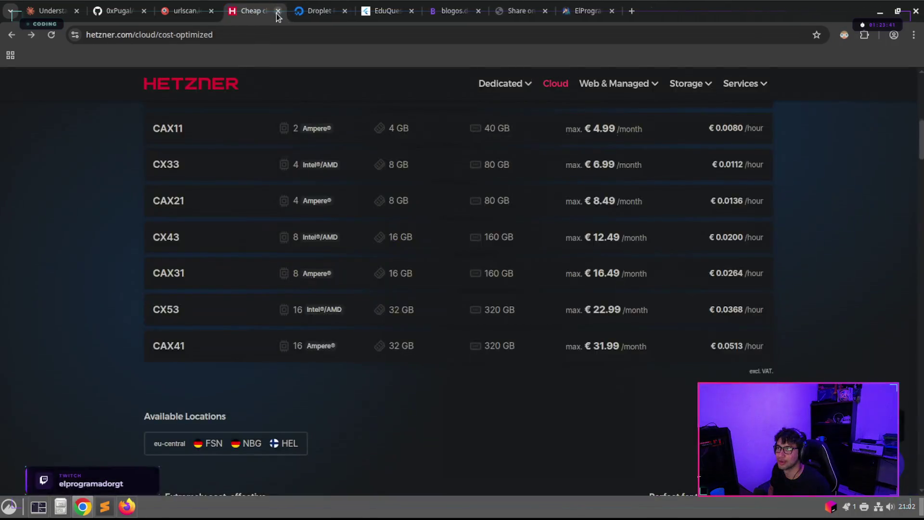
left_click(278, 13)
left_click(277, 14)
left_click(278, 14)
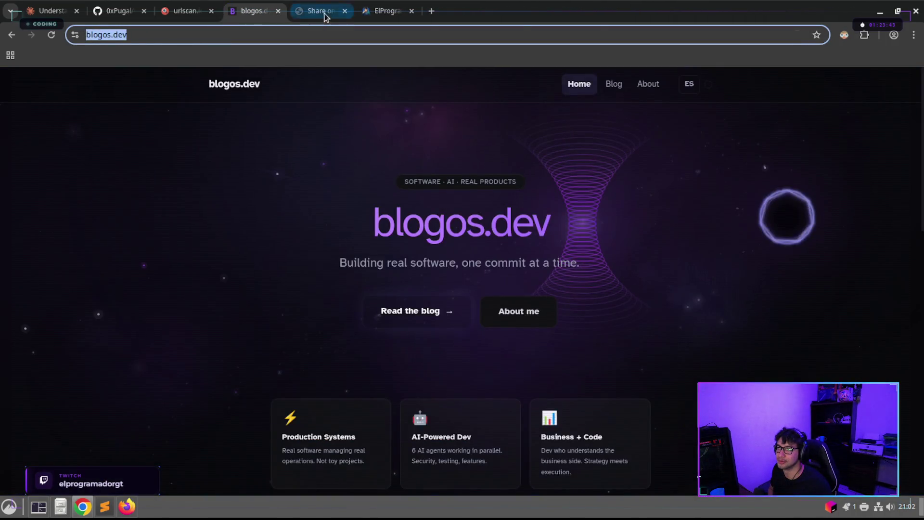
left_click(324, 13)
left_click(344, 13)
left_click(344, 12)
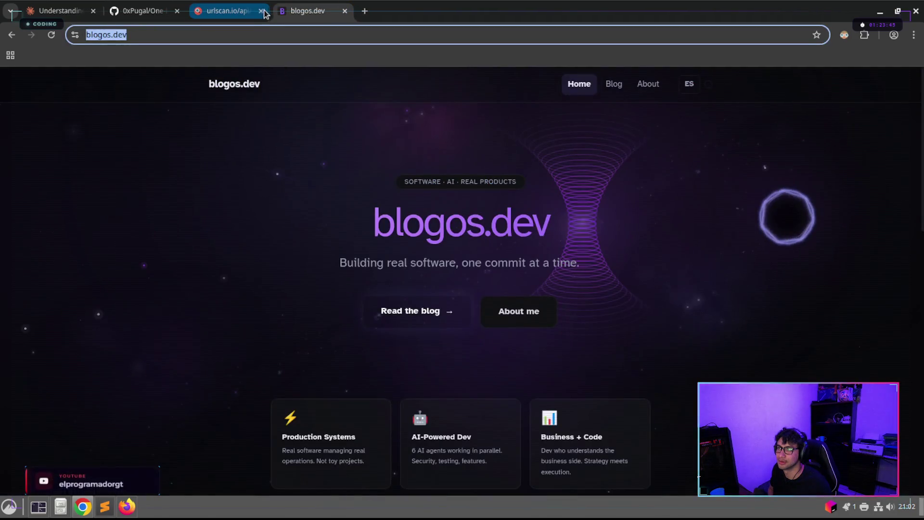
left_click(211, 12)
left_click(177, 11)
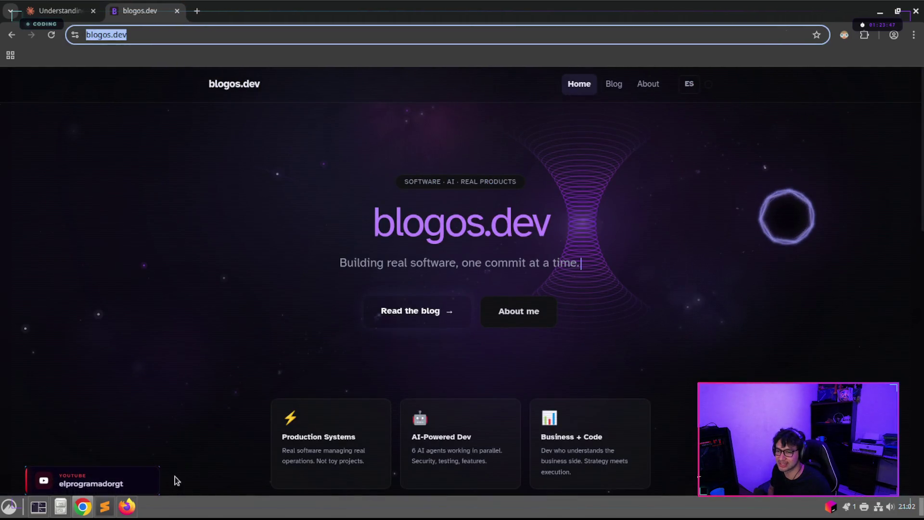
- Close the Firefox EduQuest window and the ASN article tab, then bring Tilix forward
left_click(127, 506)
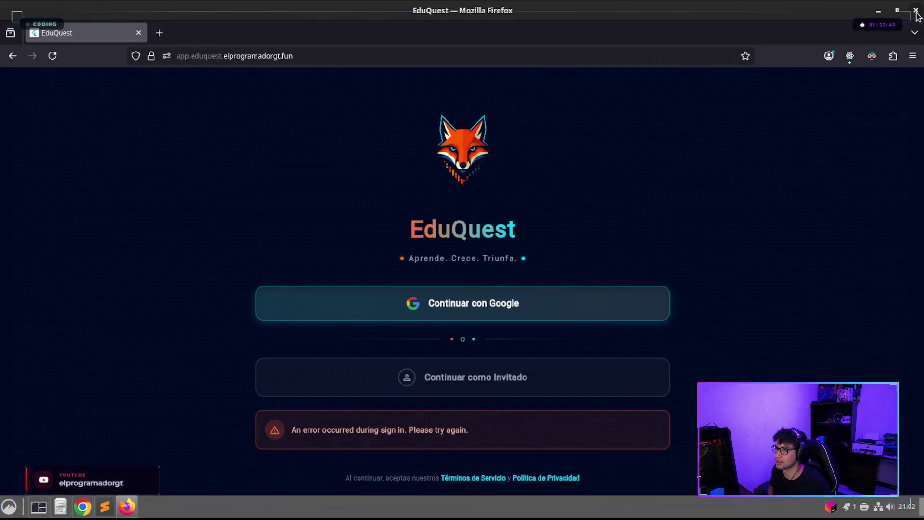
left_click(917, 14)
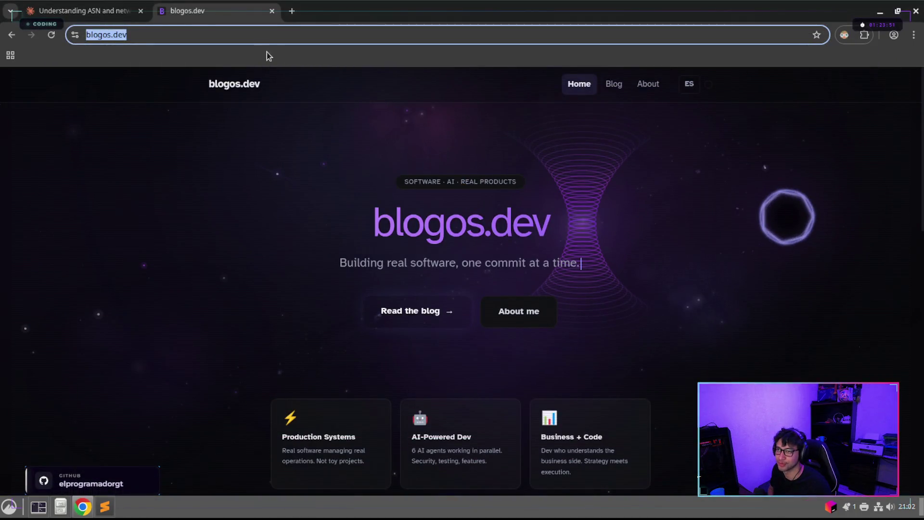
key("Return")
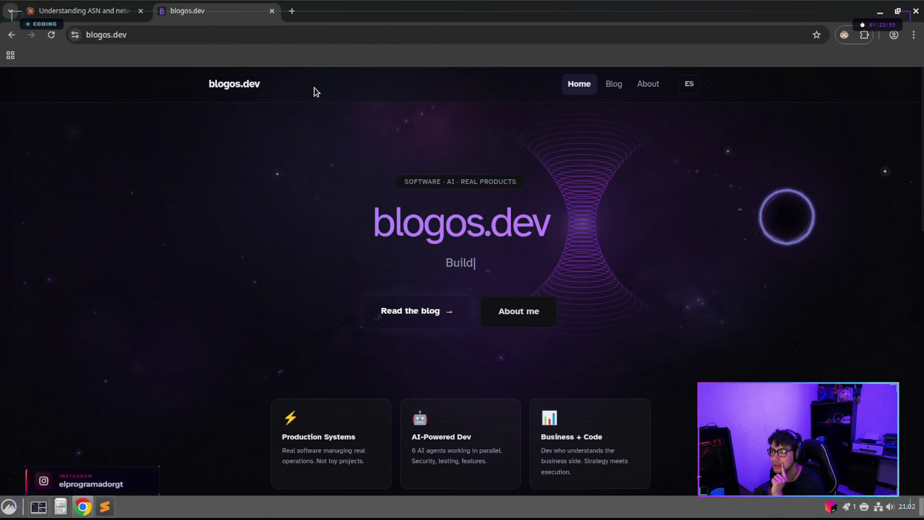
left_click(140, 14)
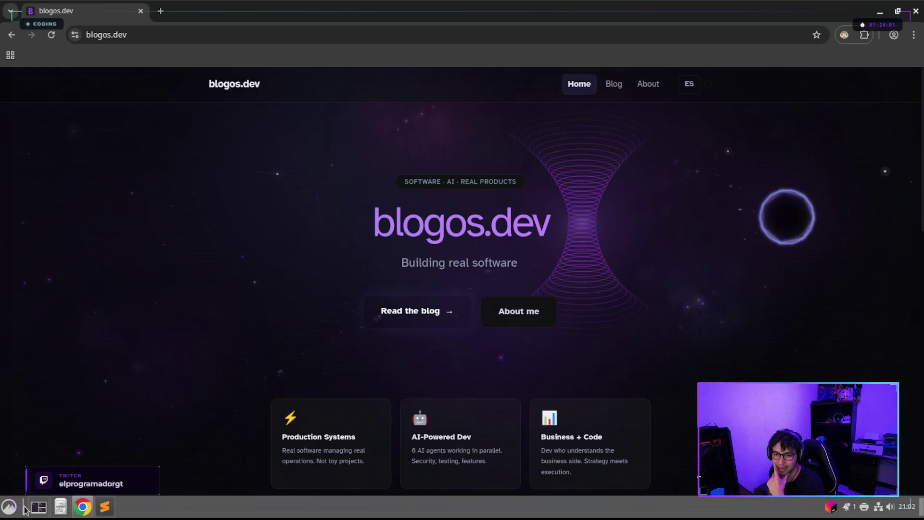
left_click(38, 507)
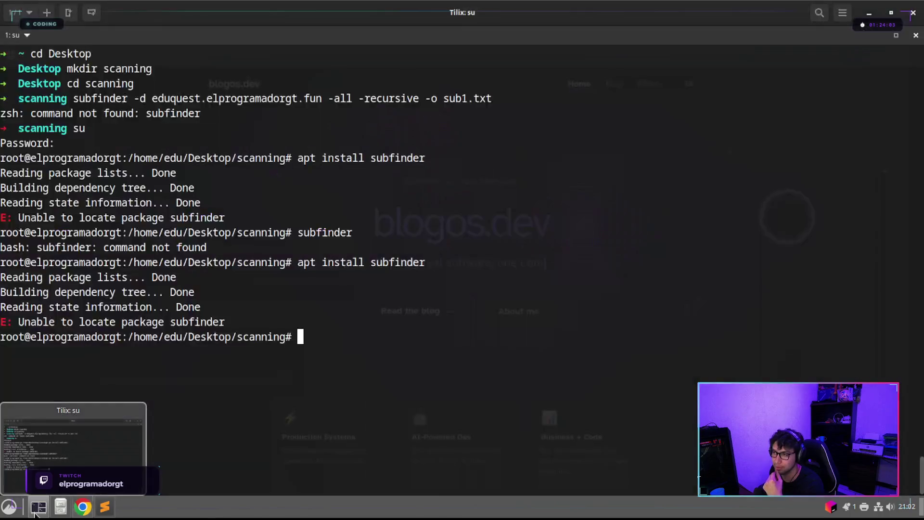
- Run htop in Tilix, select Chrome renderer process 139956, then close the terminal window
type("jht")
key("BackSpace")
key("BackSpace")
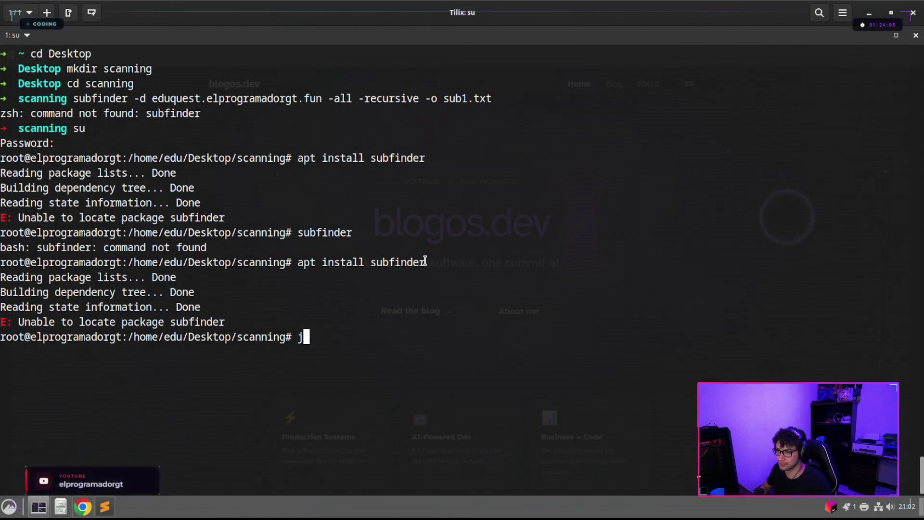
key("Return")
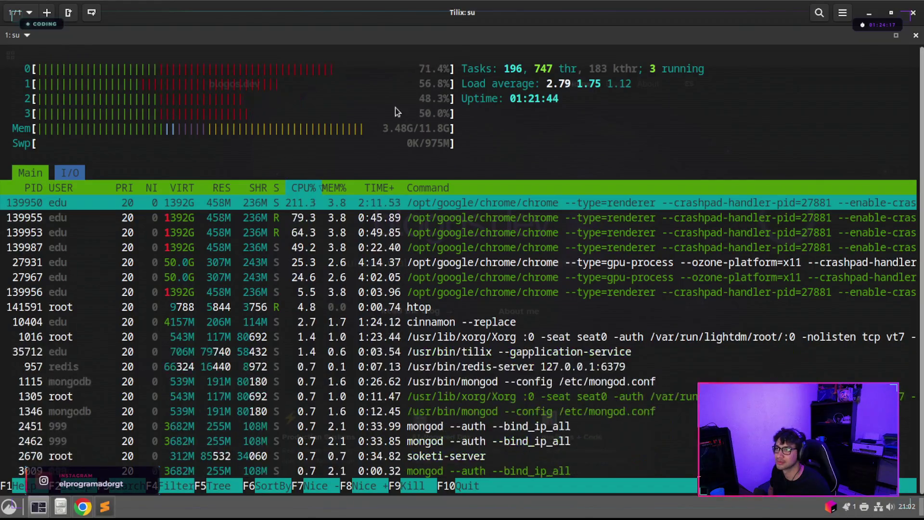
left_click(438, 295)
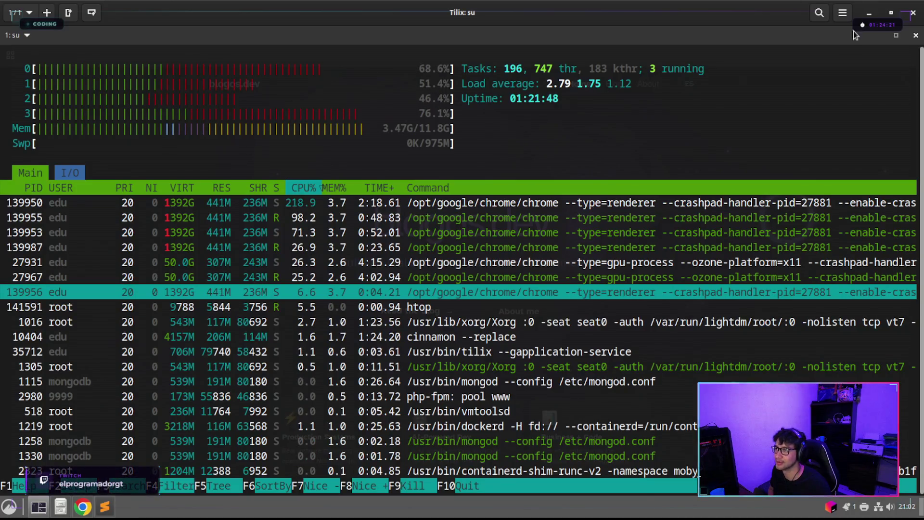
left_click(914, 13)
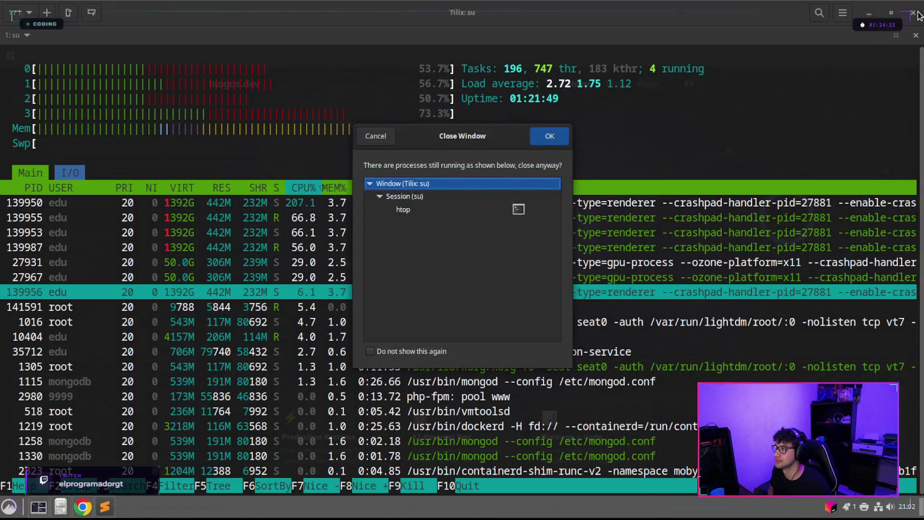
left_click(552, 138)
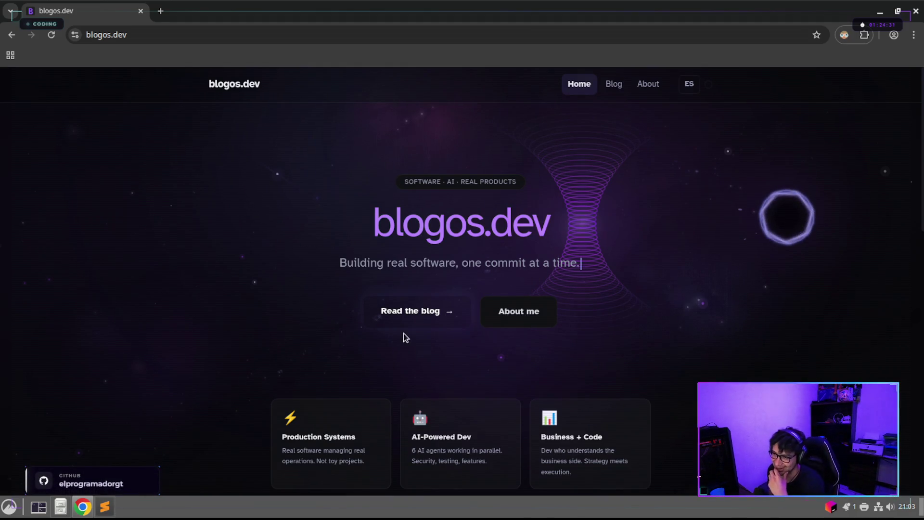
- Open the blogos.dev Blog post list, then bring up the Cinnamon application menu
scroll(406, 336, "down", 3)
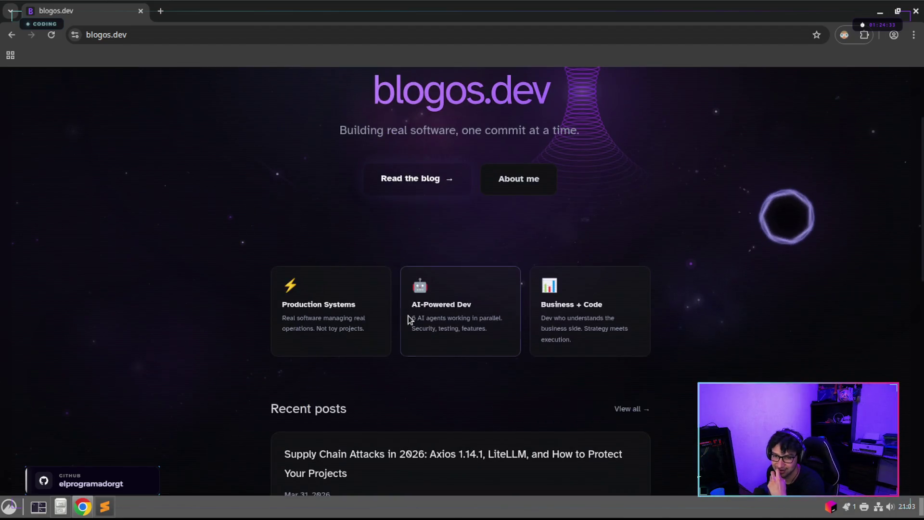
scroll(446, 341, "up", 3)
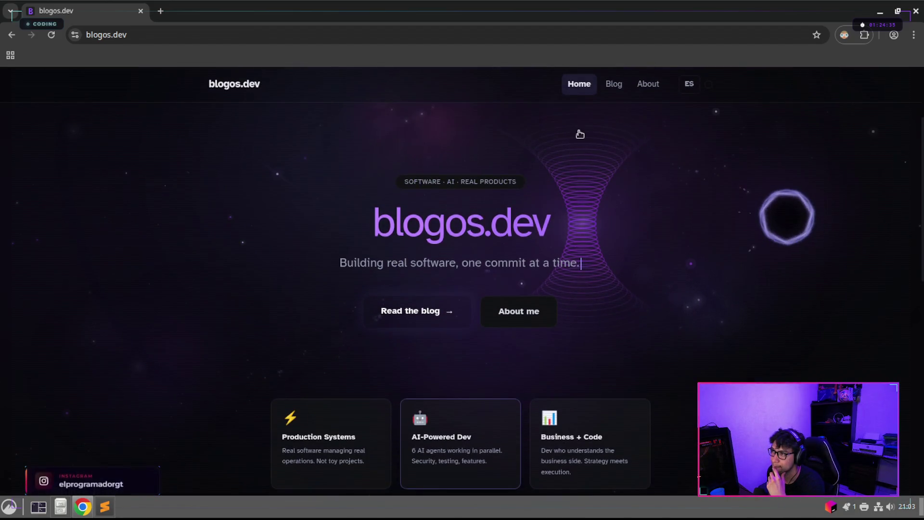
left_click(616, 87)
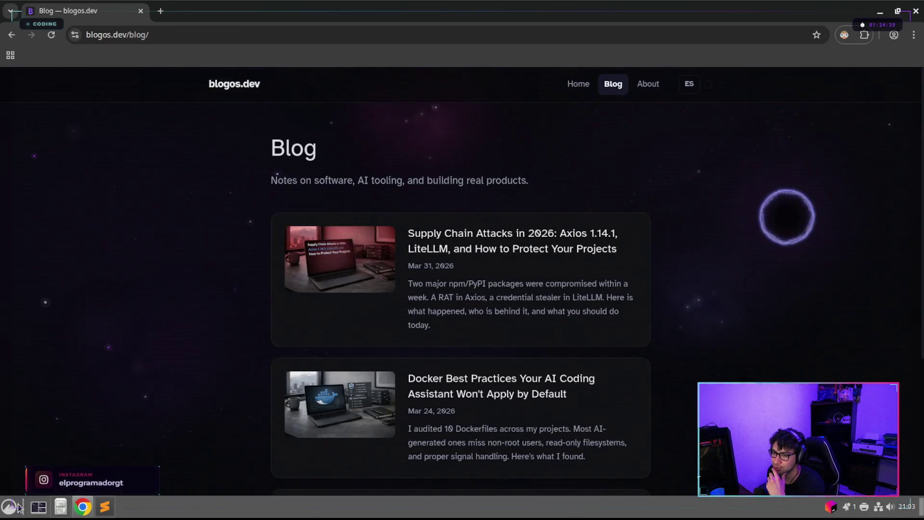
left_click(18, 507)
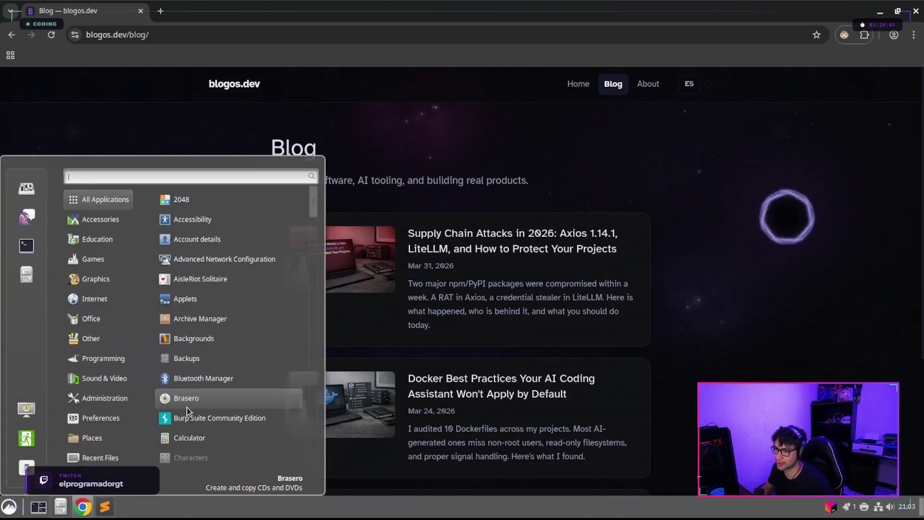
- Launch a new terminal from the application menu and run docker ps
type("do")
key("BackSpace")
key("BackSpace")
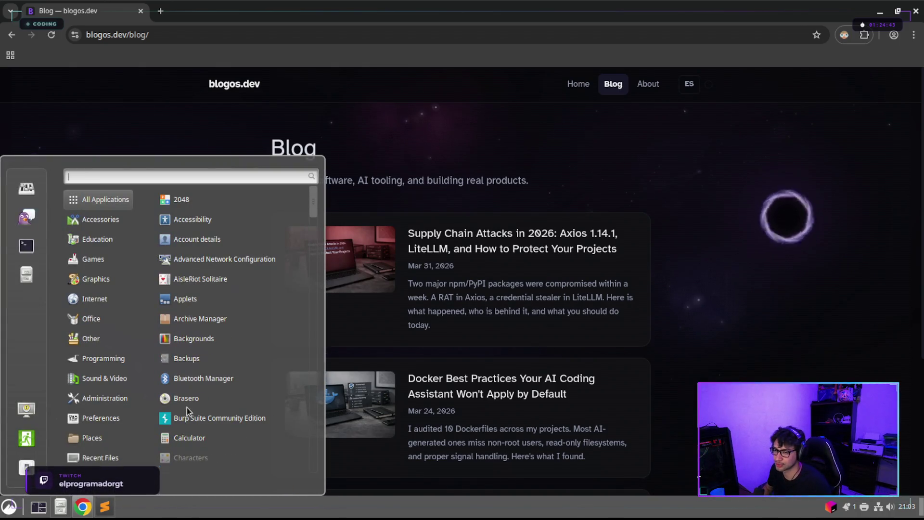
scroll(187, 407, "down", 5)
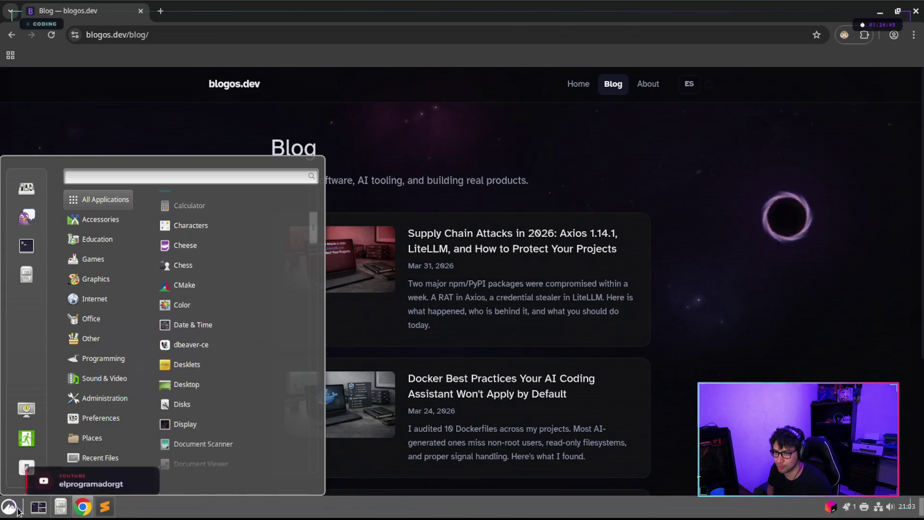
left_click(33, 510)
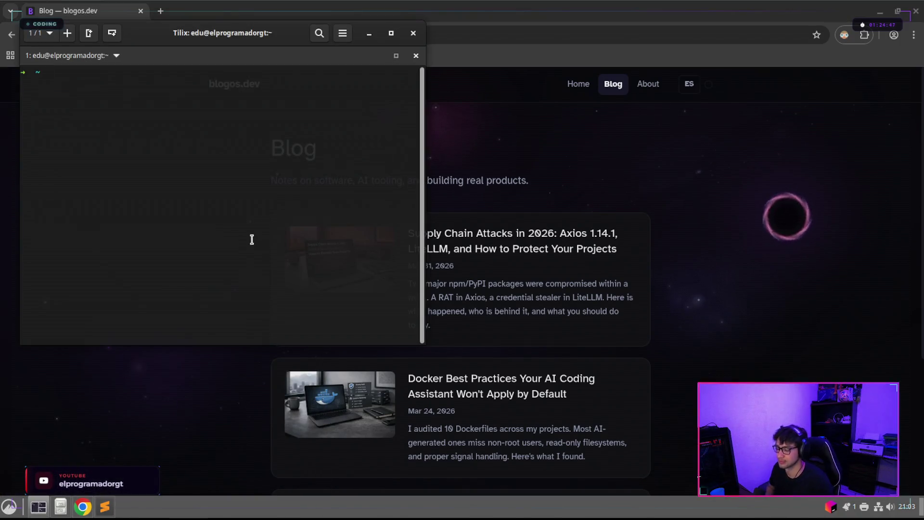
type("docker ps")
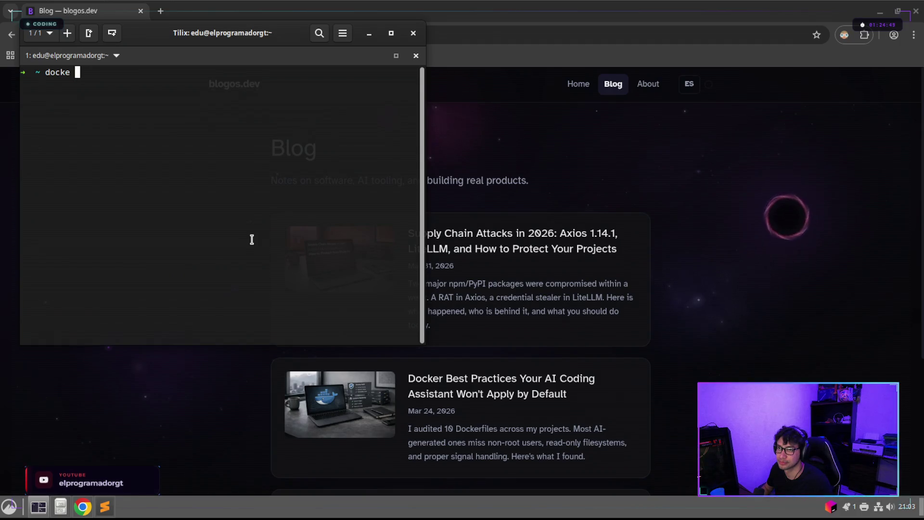
key("Return")
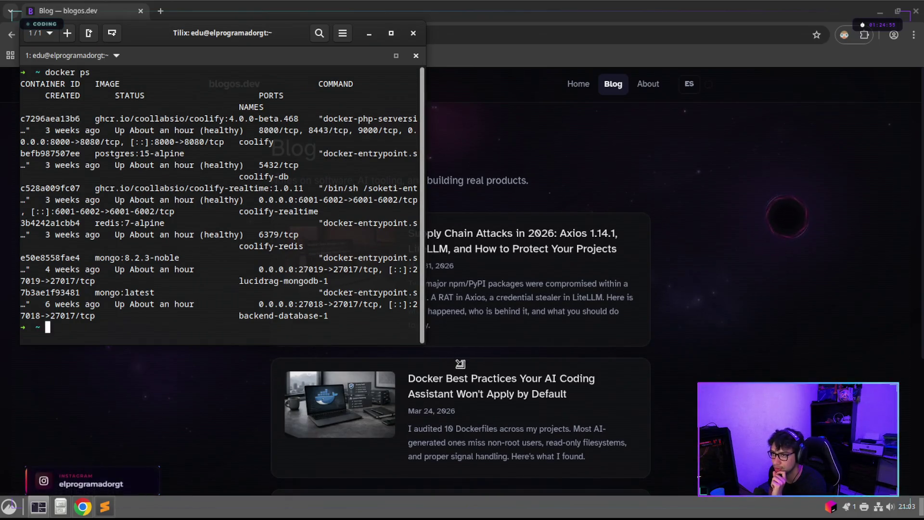
- Enlarge the terminal to show all six containers, select the last rows, then close it
mouse_move(423, 344)
left_mouse_down()
mouse_move(486, 372)
mouse_move(747, 413)
mouse_move(799, 388)
mouse_move(800, 375)
left_mouse_up()
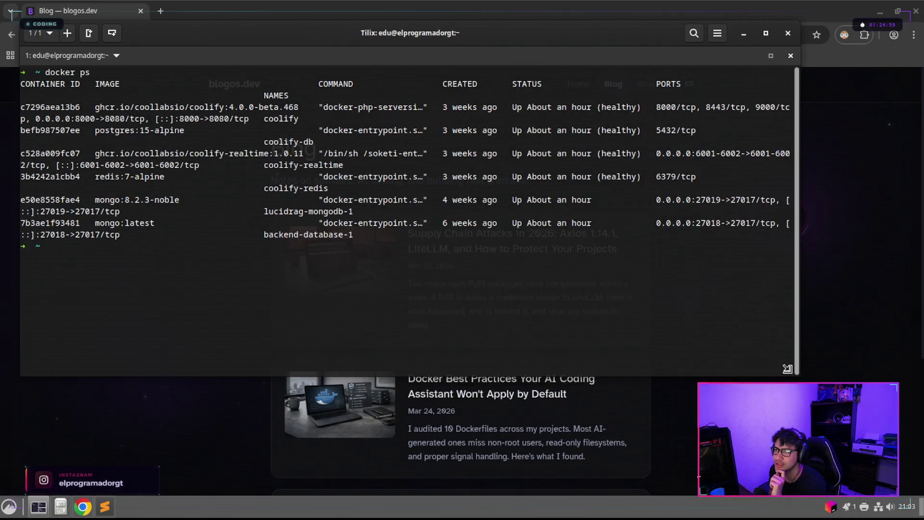
mouse_move(274, 111)
left_mouse_down()
mouse_move(264, 202)
mouse_move(26, 247)
mouse_move(1, 211)
mouse_move(303, 83)
left_mouse_up()
left_click(264, 215)
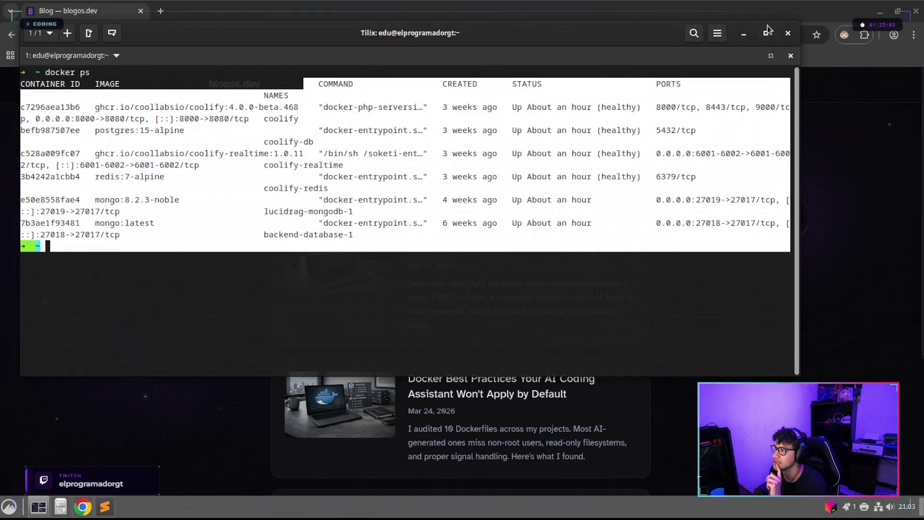
left_click(784, 33)
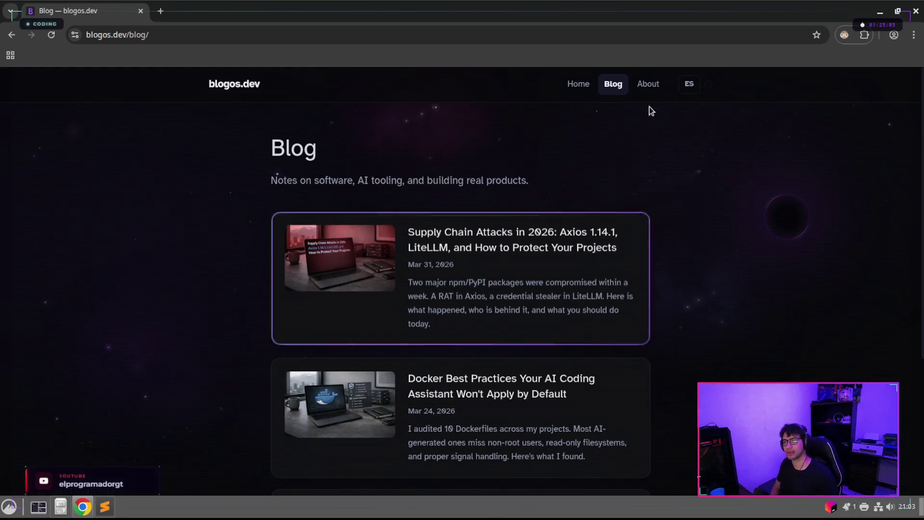
- Open the 'Supply Chain Attacks in 2026' post and scroll down through the article
left_click(433, 250)
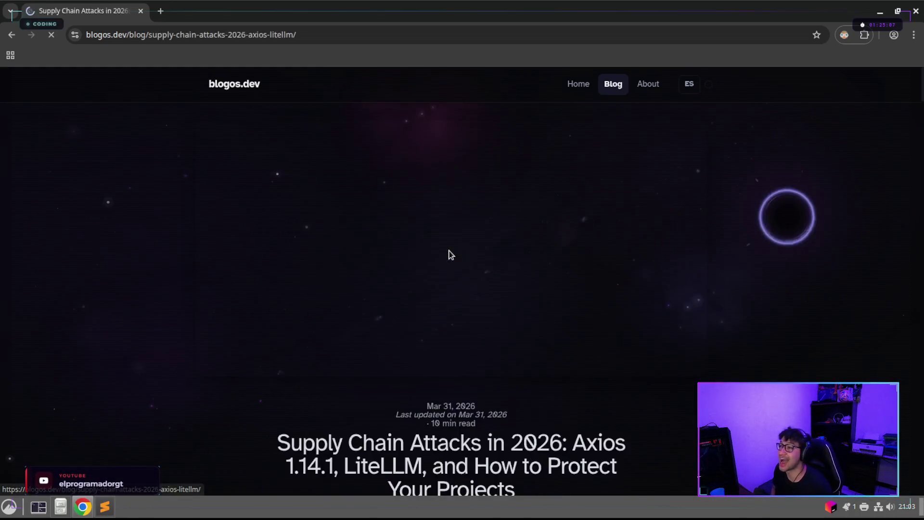
scroll(429, 264, "down", 20)
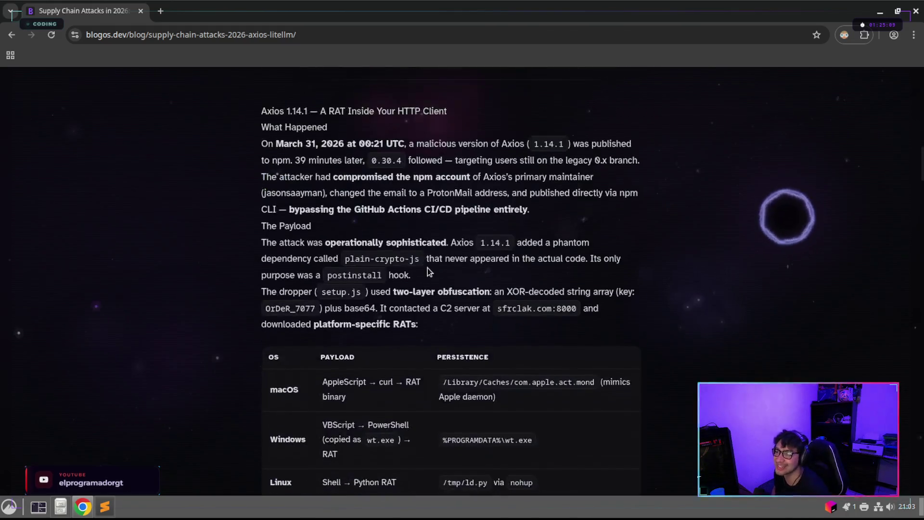
scroll(427, 268, "down", 7)
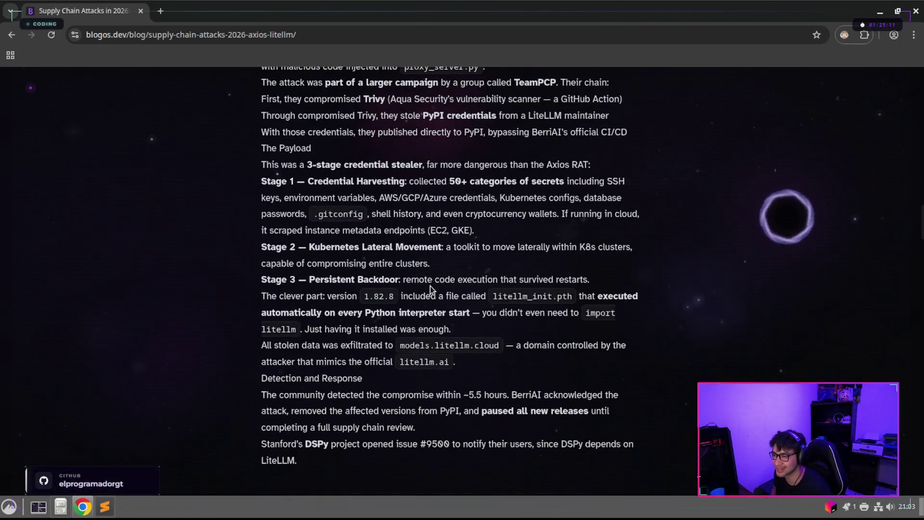
scroll(440, 320, "down", 18)
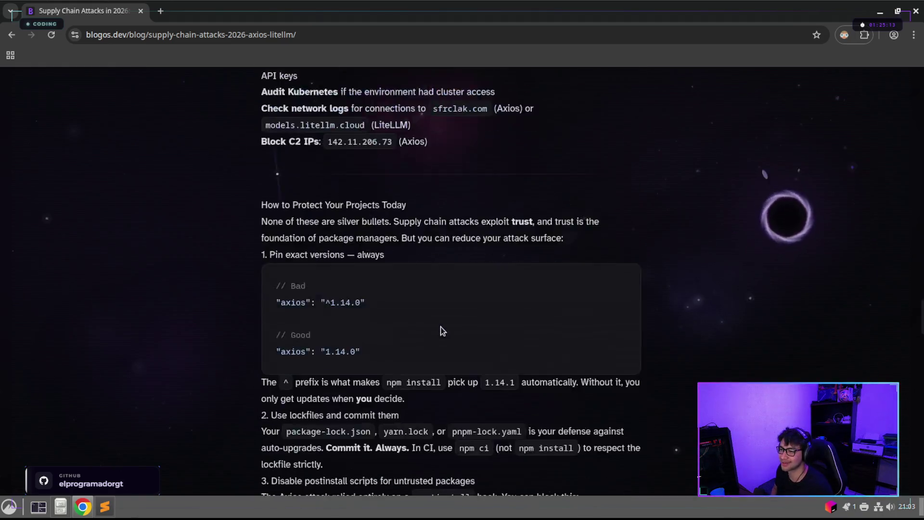
scroll(442, 330, "down", 20)
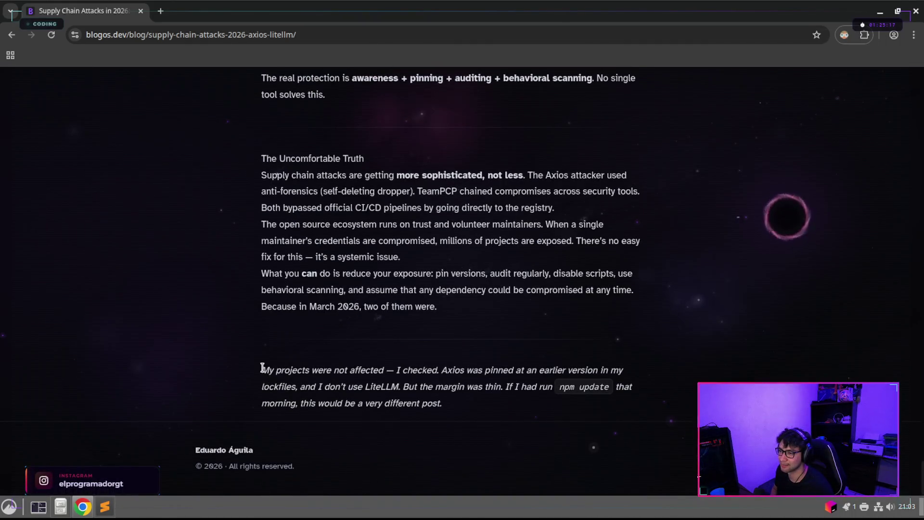
- Select the closing italic paragraph, return to the top, and switch to the Spanish version
left_click_drag(262, 369, 378, 370)
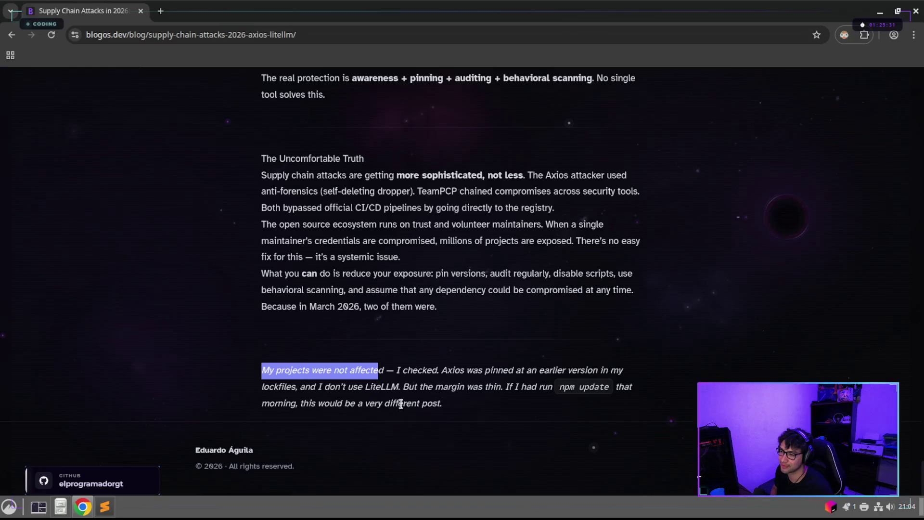
left_click_drag(444, 405, 209, 372)
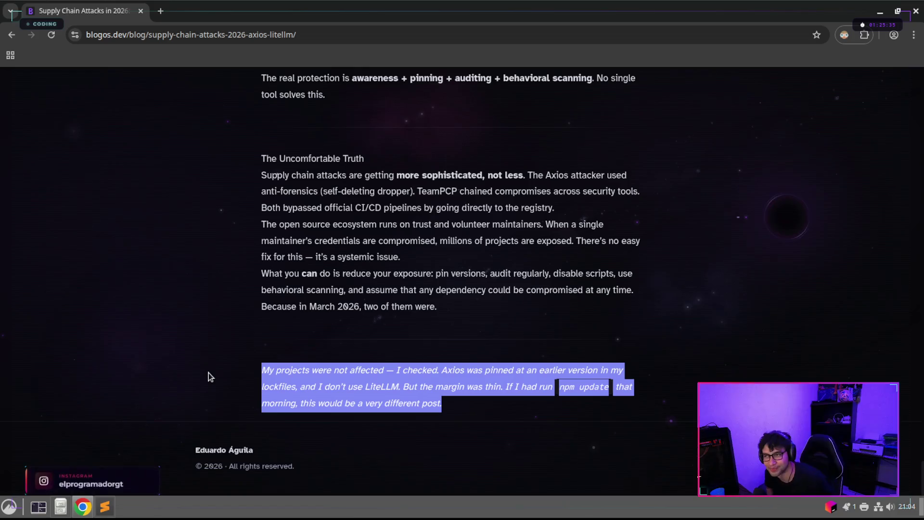
scroll(284, 371, "up", 20)
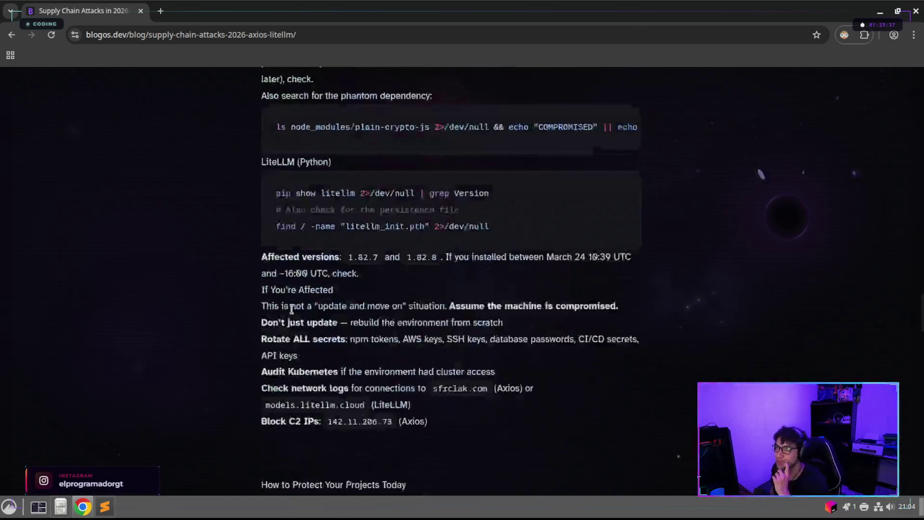
scroll(298, 312, "up", 5)
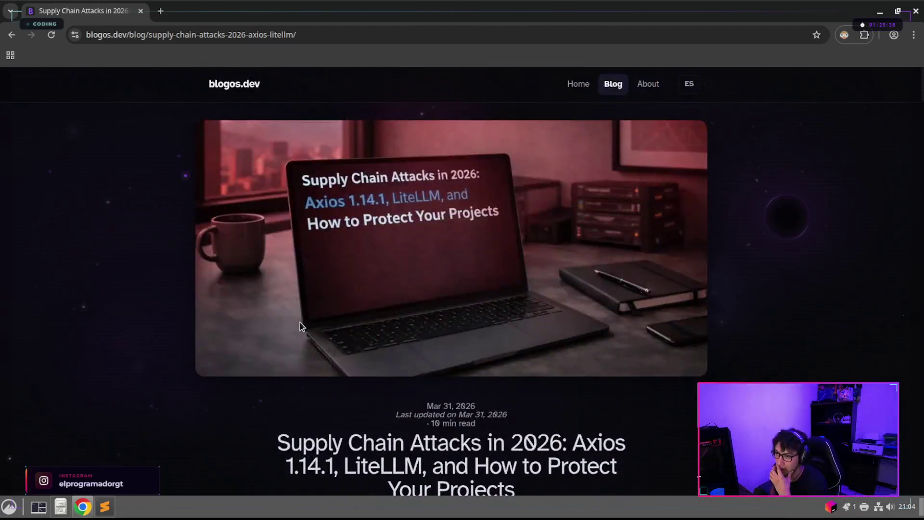
left_click(688, 83)
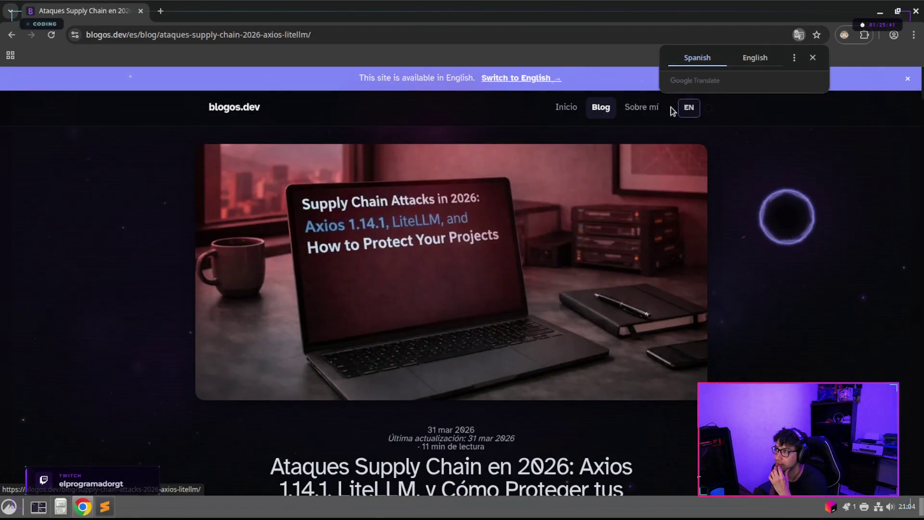
- Scroll the Spanish article and highlight the affected versions and remediation list
scroll(500, 296, "down", 8)
scroll(499, 301, "down", 10)
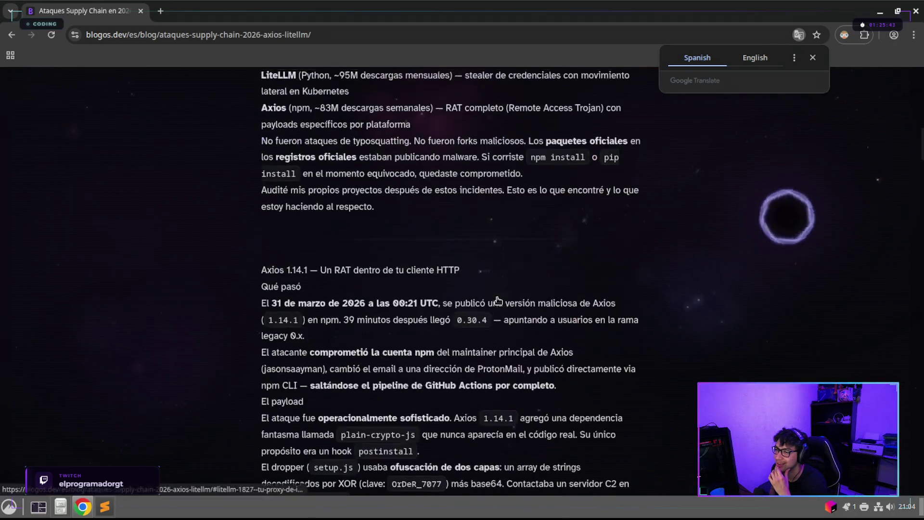
scroll(496, 298, "down", 8)
scroll(496, 297, "down", 20)
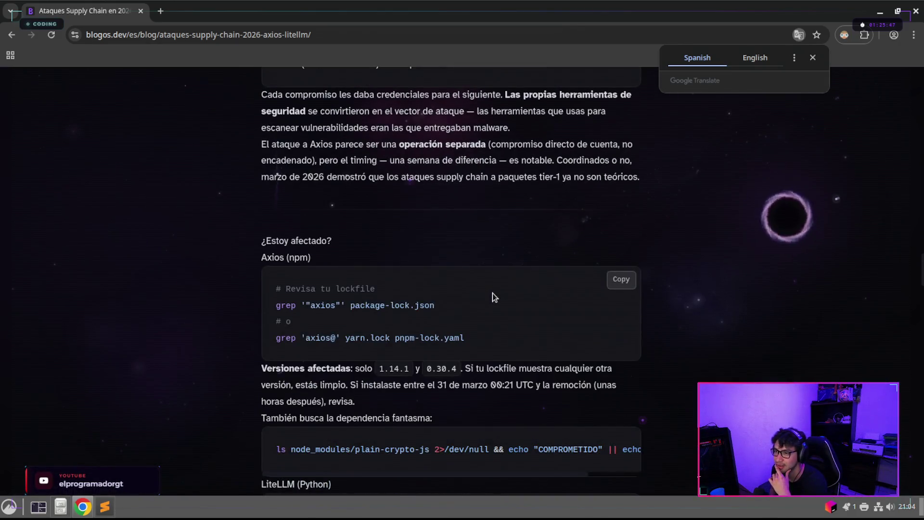
scroll(493, 293, "down", 7)
left_click_drag(247, 250, 439, 415)
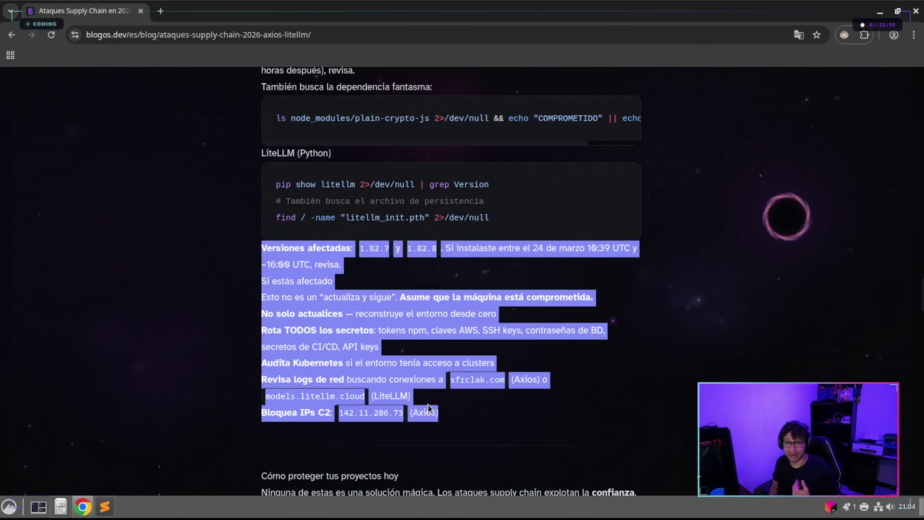
left_click_drag(495, 422, 252, 265)
left_click(373, 307)
- Select a later passage and read down to the closing 'La verdad incómoda' section
scroll(369, 324, "down", 8)
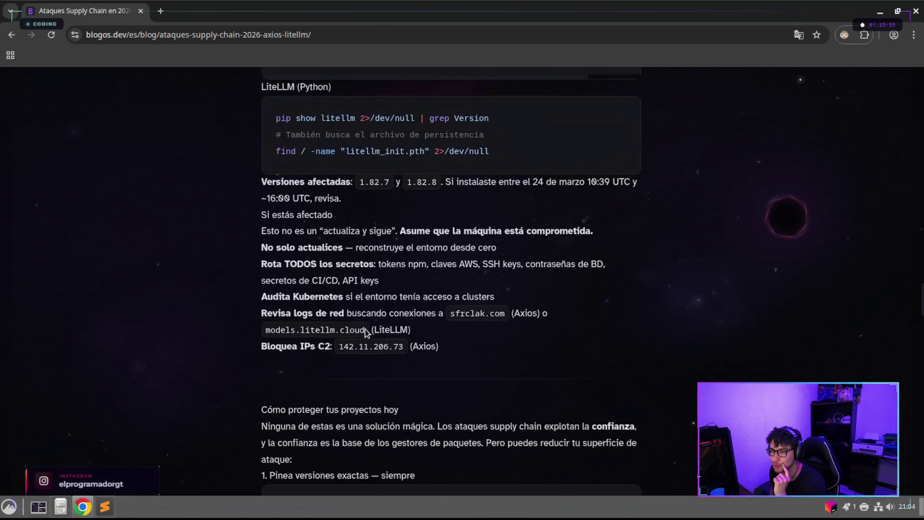
scroll(366, 332, "down", 14)
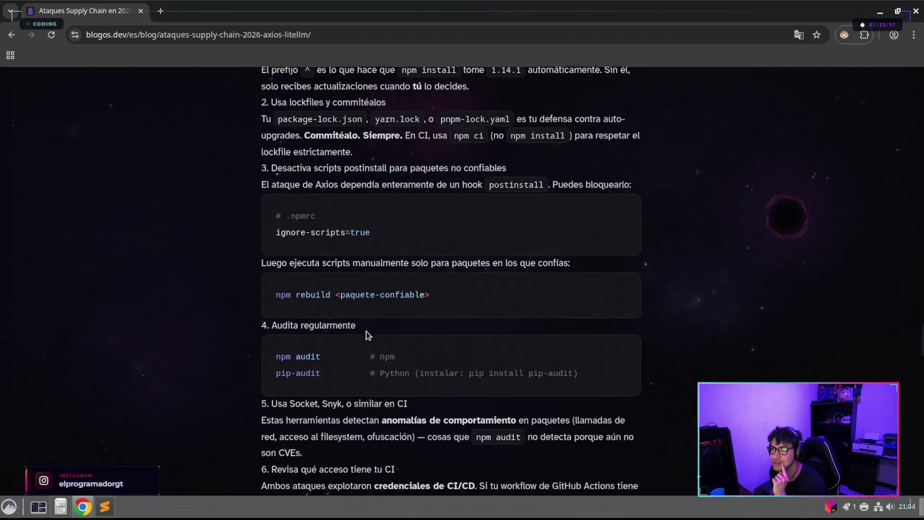
scroll(366, 336, "down", 9)
scroll(318, 320, "up", 10)
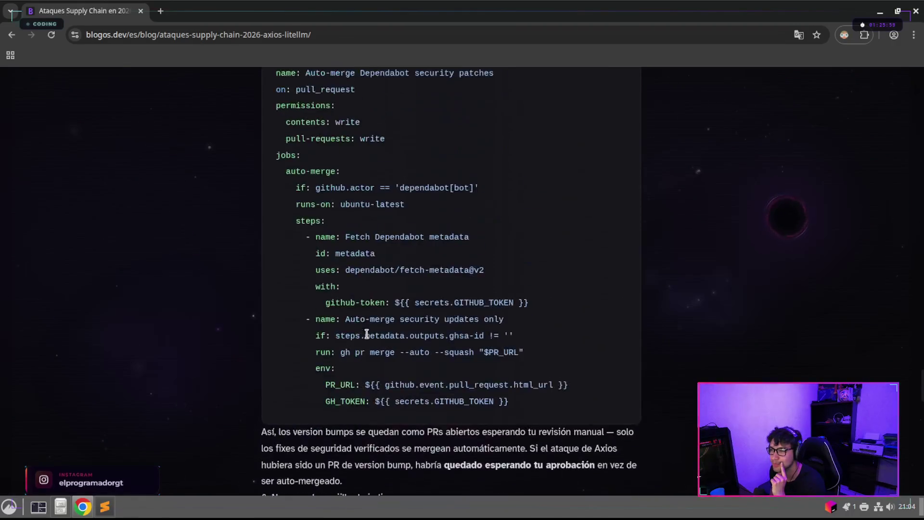
scroll(311, 326, "up", 3)
mouse_move(275, 185)
left_mouse_down()
mouse_move(570, 376)
mouse_move(568, 414)
left_mouse_up()
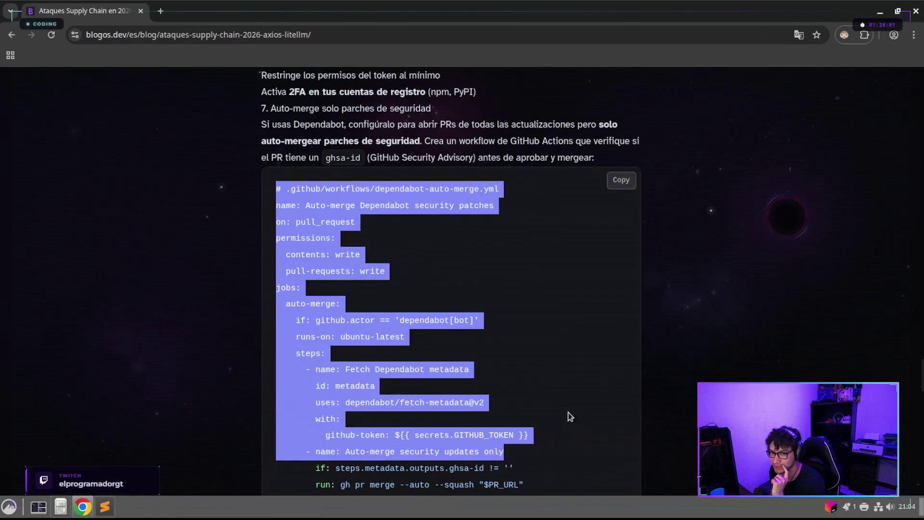
scroll(515, 335, "down", 4)
scroll(515, 337, "down", 11)
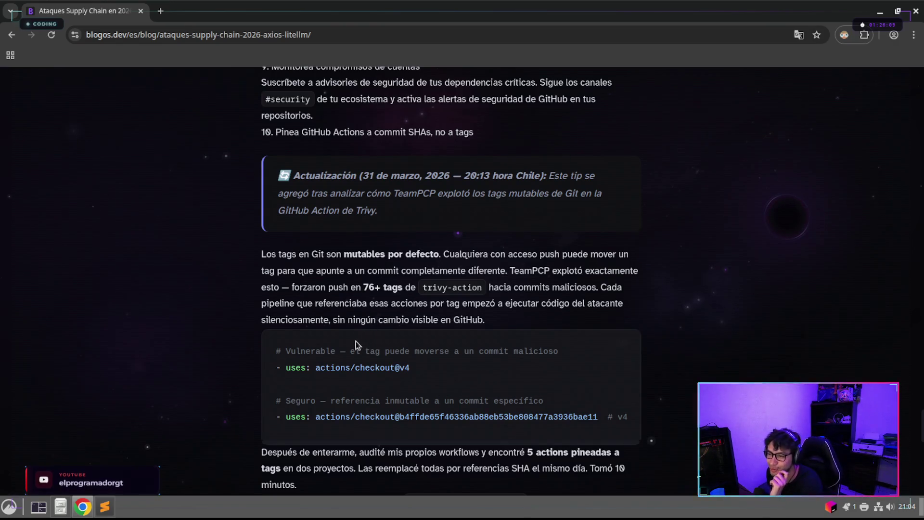
scroll(389, 401, "down", 5)
scroll(389, 401, "down", 5)
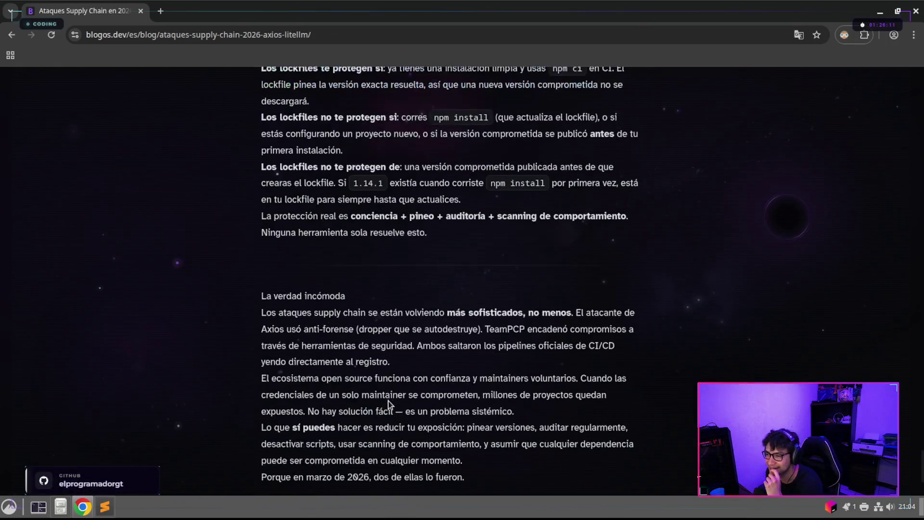
scroll(388, 403, "down", 3)
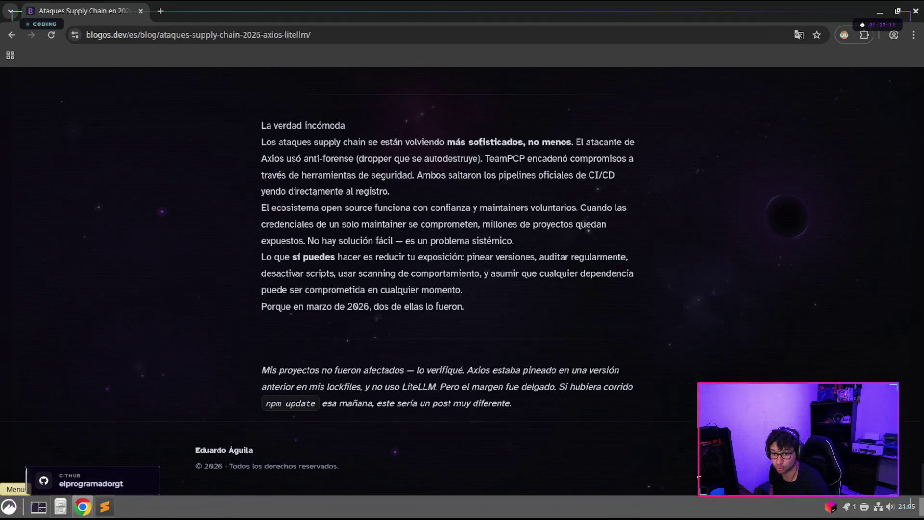
- Load youtube.com in a new tab, close that tab, then close the Chrome window
left_click(160, 11)
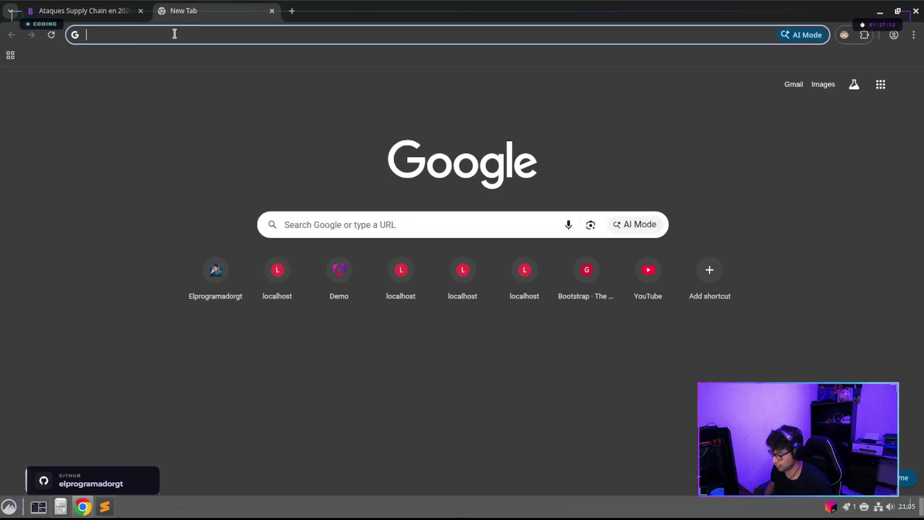
type("yout")
key("Return")
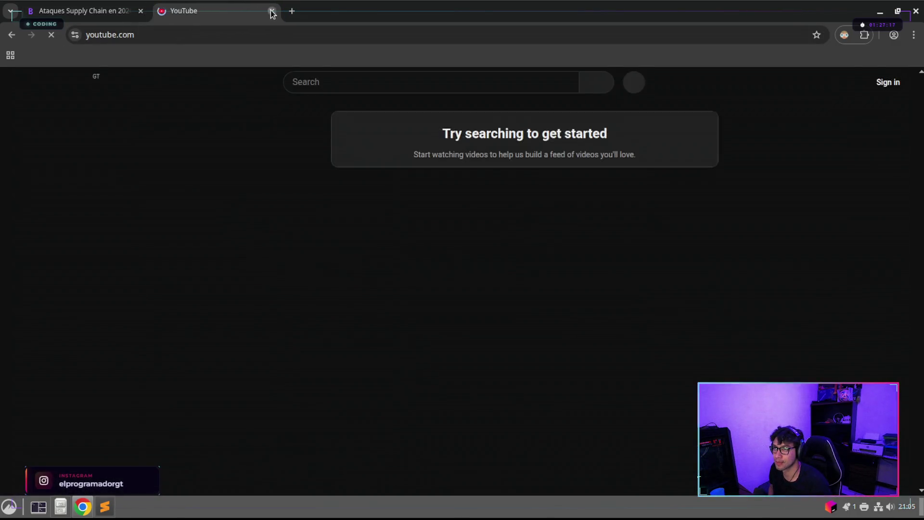
left_click(271, 11)
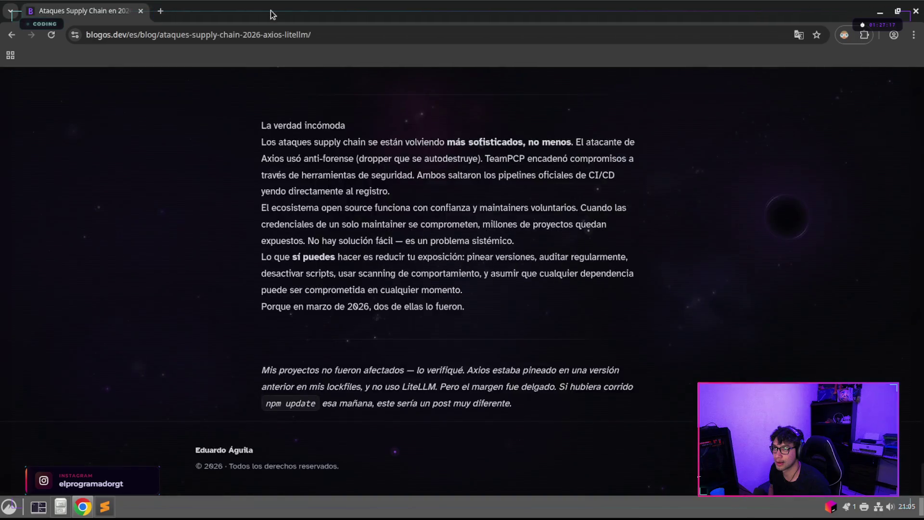
key("ctrl+w")
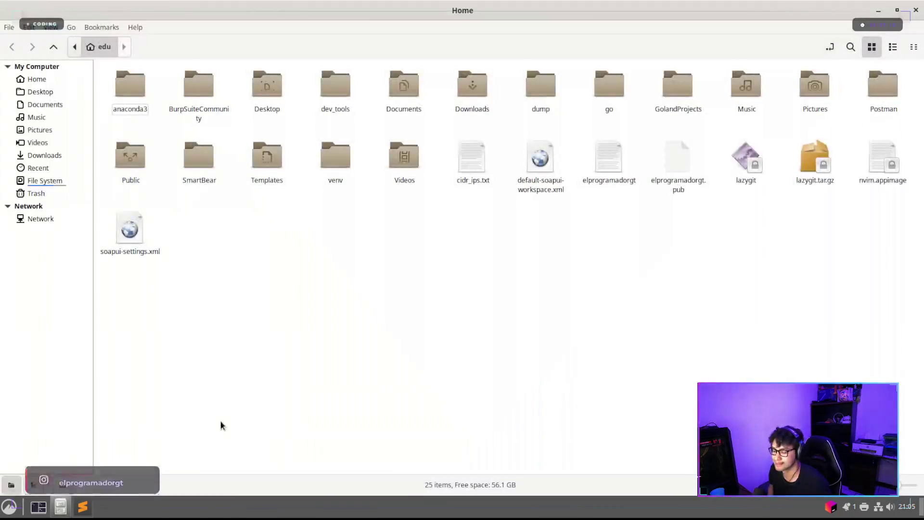
- Search 'fire' in the application launcher and start Firefox ESR
key("super")
type("fiare")
key("BackSpace")
key("BackSpace")
key("BackSpace")
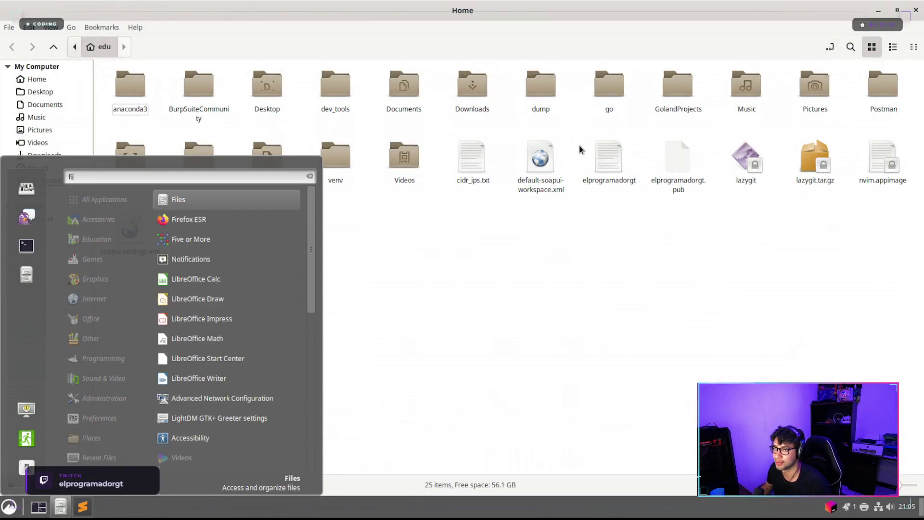
type("re")
key("Return")
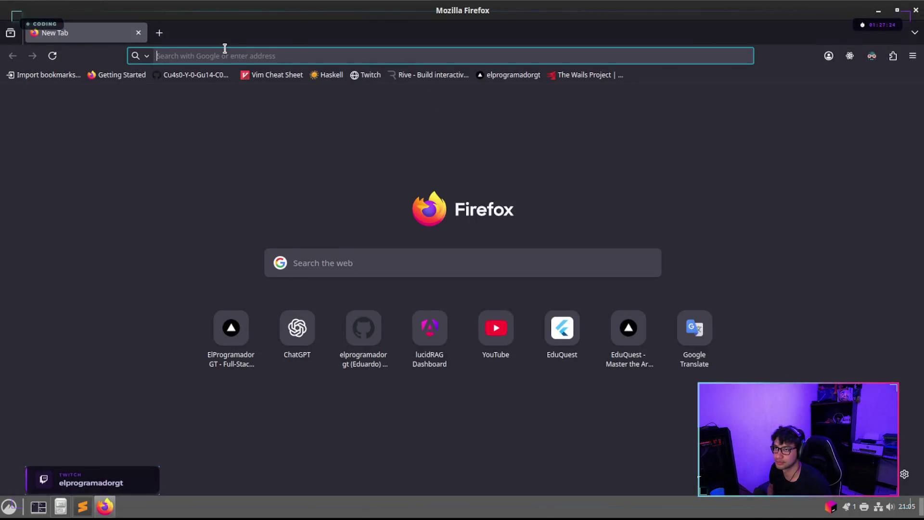
- Load youtube.com in Firefox's address bar
left_click(228, 50)
type("youtube.com/")
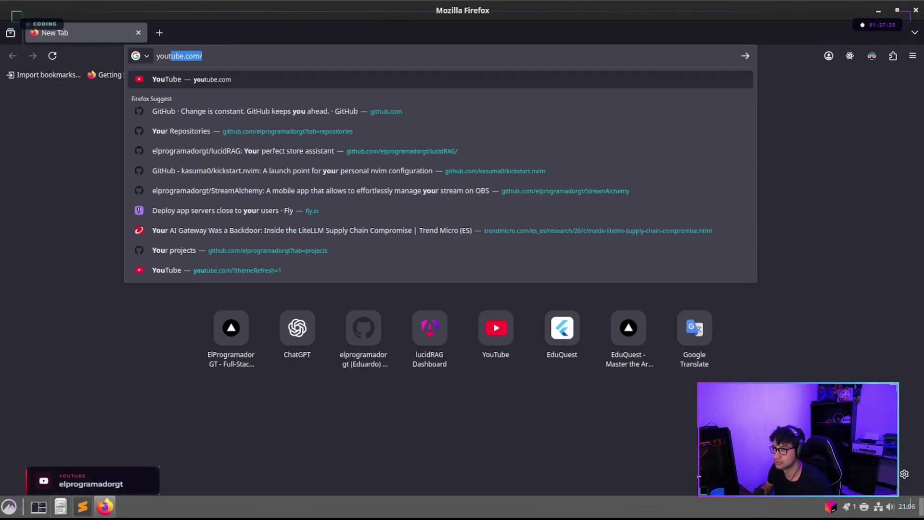
key("Return")
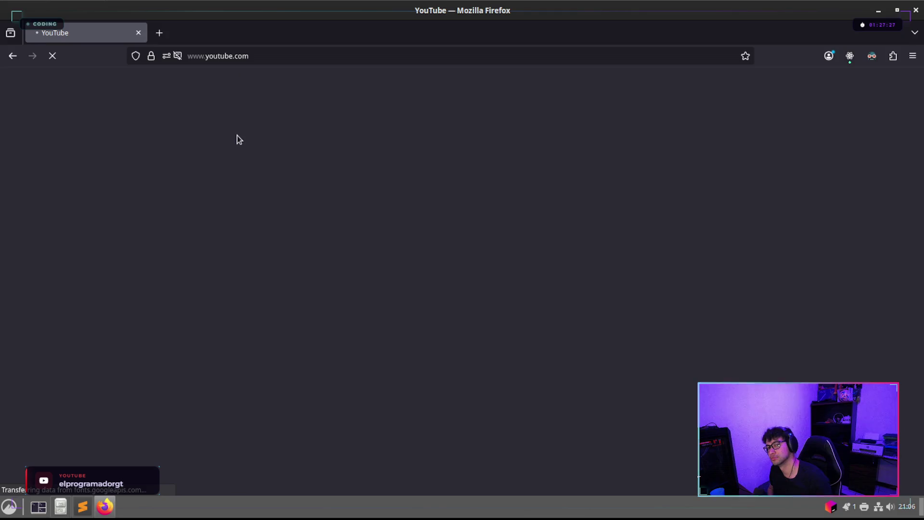